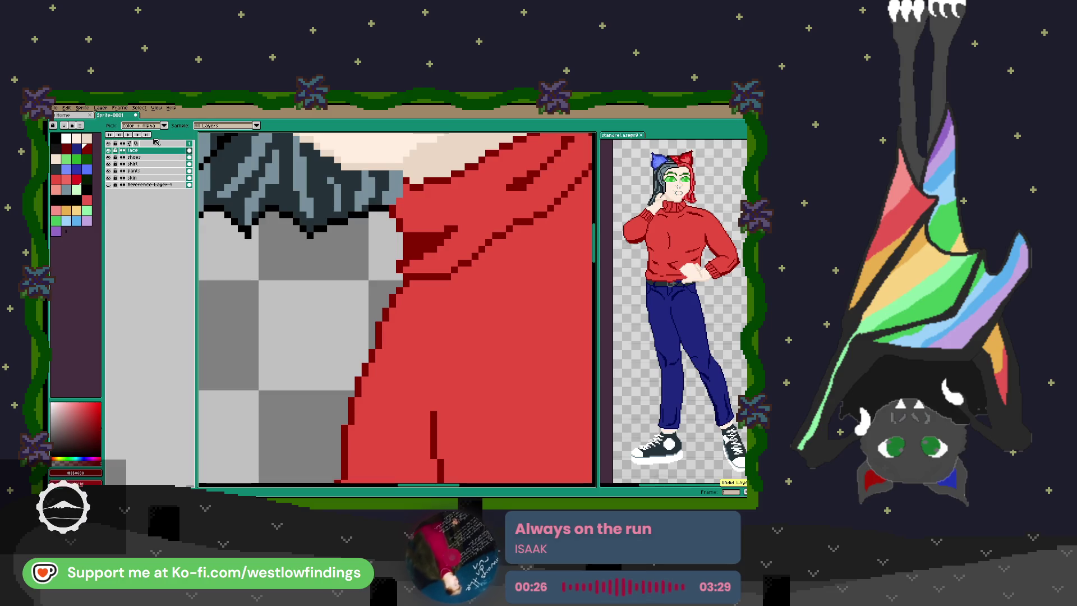
- Merge the face, shoes, shirt and pants layers down one by one into the skin layer
left_click(174, 185)
right_click(142, 150)
left_click(161, 190)
right_click(141, 150)
left_click(164, 191)
right_click(151, 151)
left_click(173, 194)
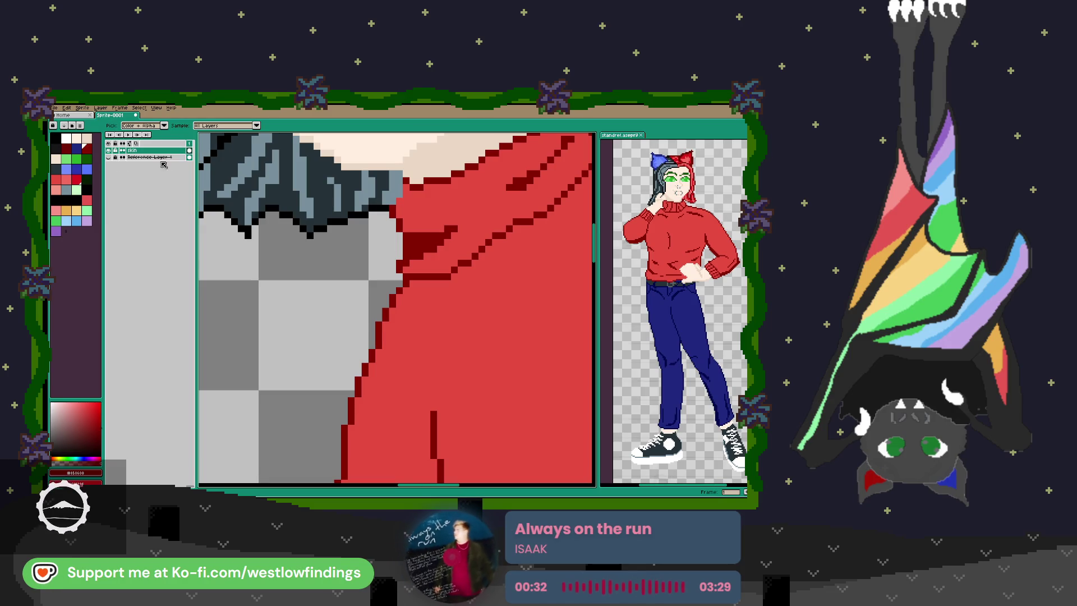
- Pencil dark-red pixels along the edge of the sweater
scroll(365, 240, "down", 2)
scroll(405, 229, "up", 3)
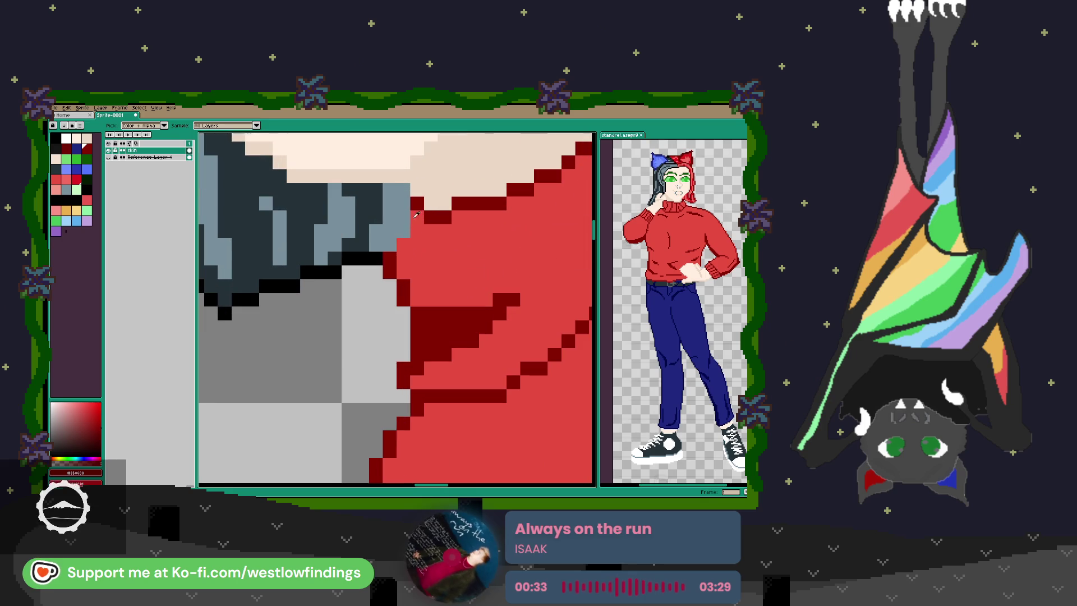
left_click(409, 223)
mouse_move(405, 221)
left_mouse_down()
mouse_move(403, 246)
mouse_move(388, 245)
left_mouse_up()
scroll(358, 269, "down", 5)
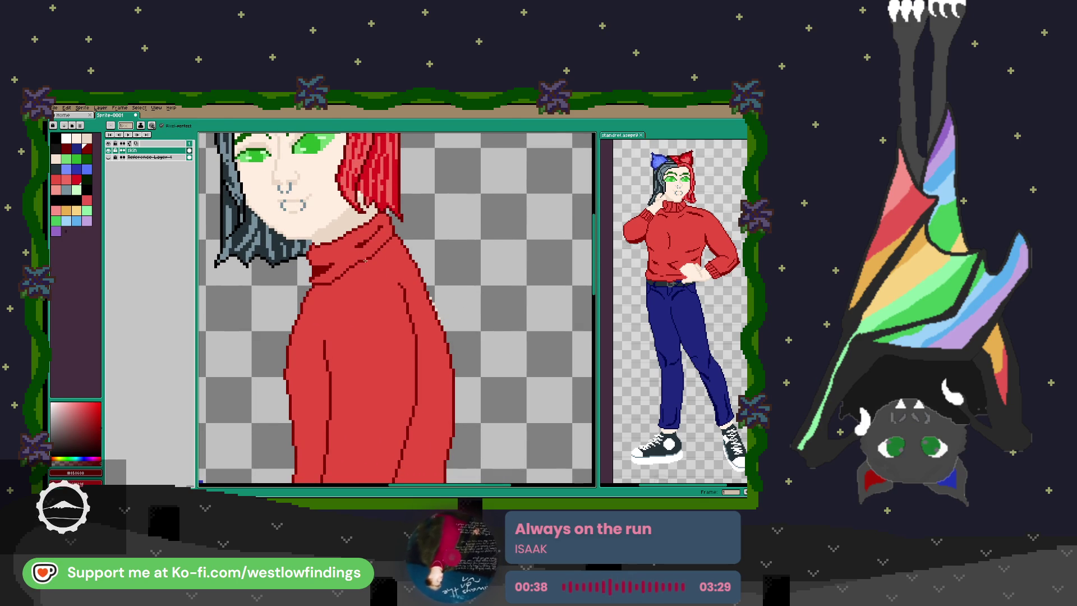
scroll(351, 250, "down", 1)
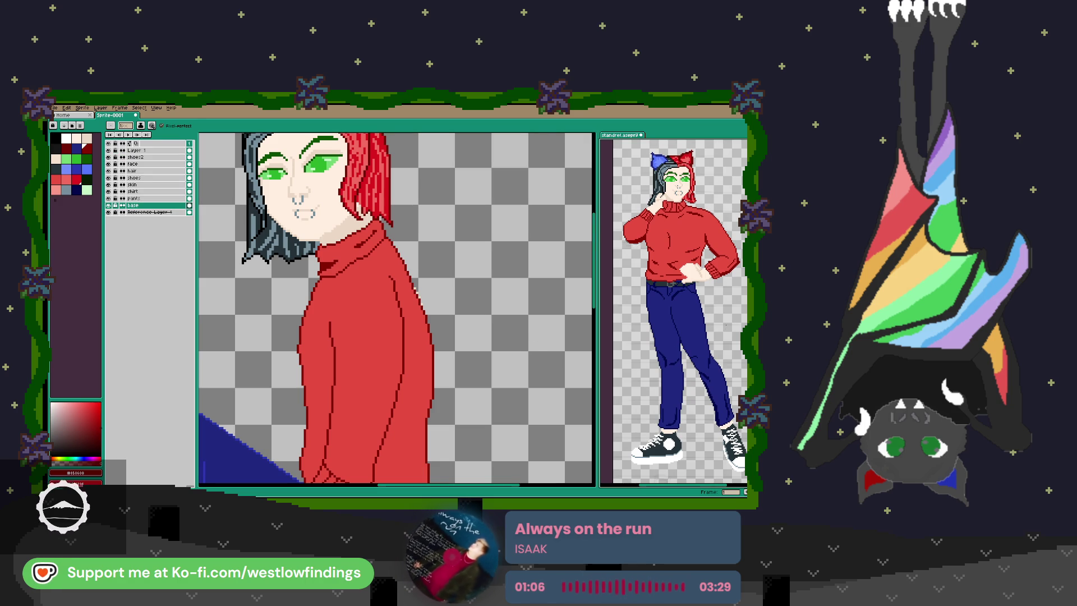
- Erase the stray pixels along the red sweater's right edge with the Eraser
scroll(725, 324, "up", 5)
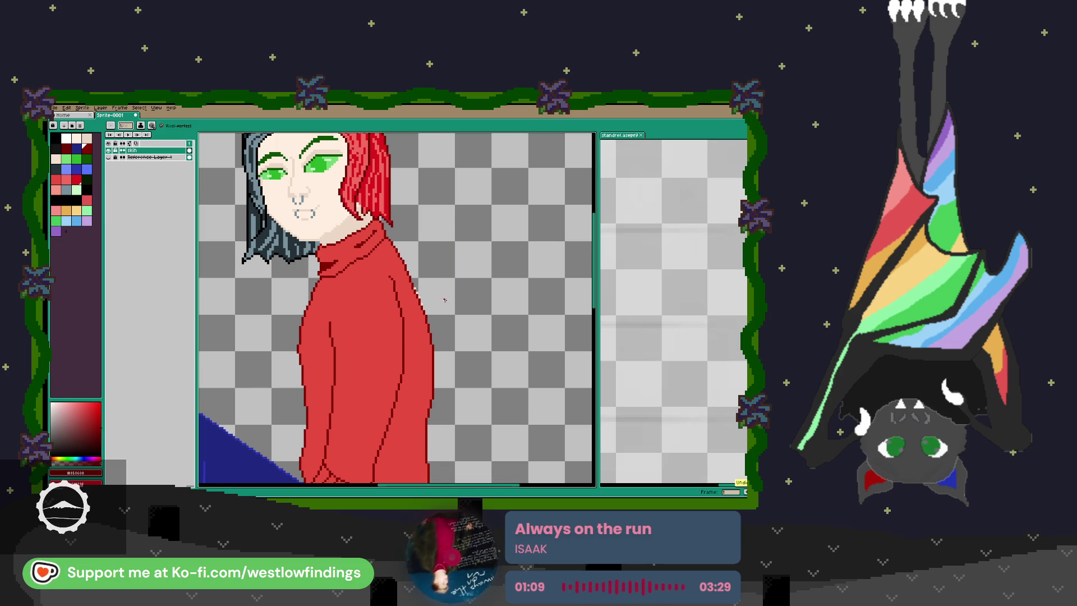
scroll(410, 253, "up", 2)
key("e")
mouse_move(409, 258)
left_mouse_down()
mouse_move(423, 264)
mouse_move(433, 301)
left_mouse_up()
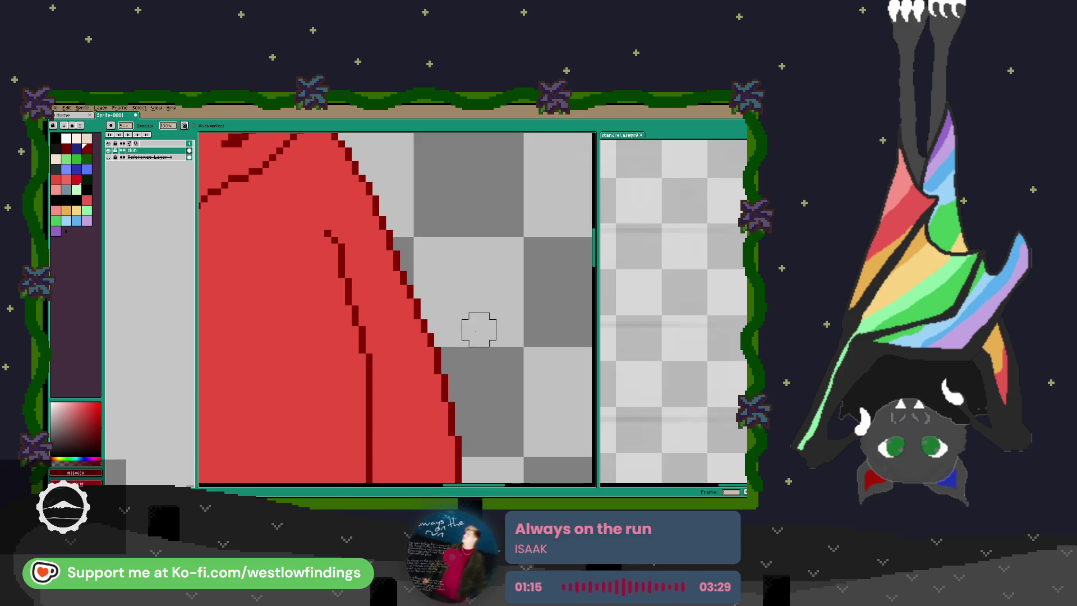
scroll(471, 329, "down", 2)
scroll(469, 333, "down", 1)
scroll(392, 324, "up", 3)
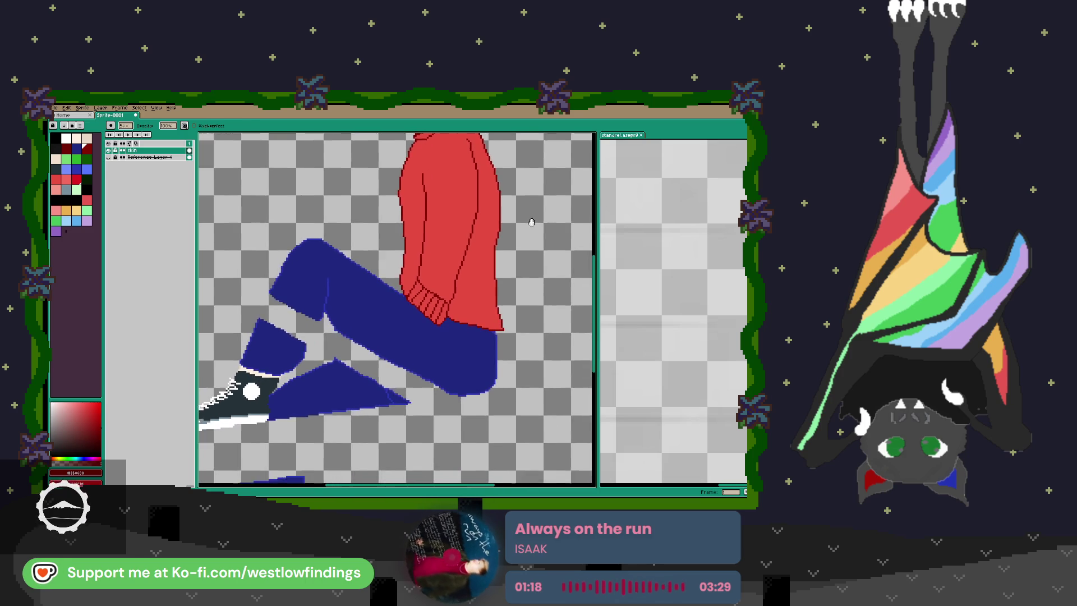
- Inspect the lower leg and shoe, then show the reference sketch layer
mouse_move(392, 324)
left_mouse_down()
mouse_move(441, 245)
mouse_move(463, 168)
mouse_move(465, 190)
mouse_move(397, 328)
left_mouse_up()
scroll(466, 190, "down", 1)
scroll(397, 328, "down", 1)
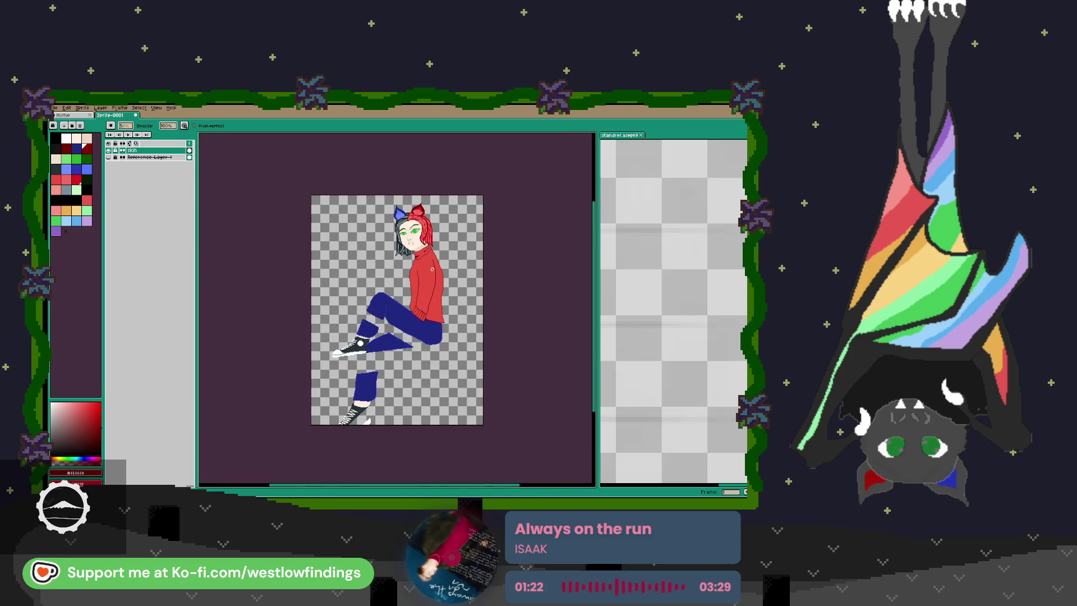
scroll(399, 261, "up", 3)
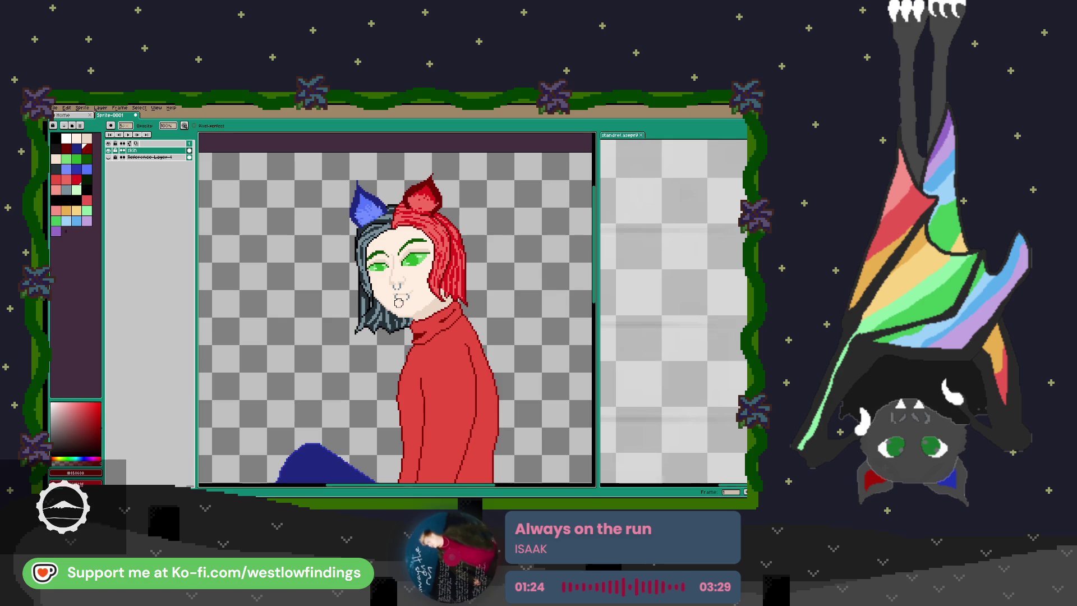
scroll(417, 326, "down", 5)
scroll(398, 312, "up", 1)
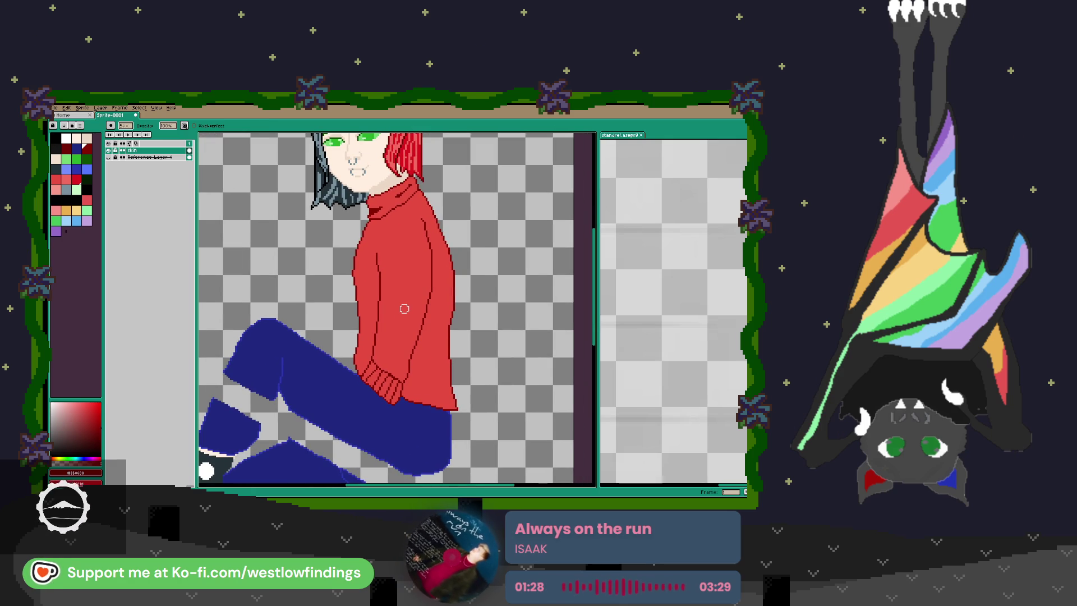
scroll(393, 400, "up", 2)
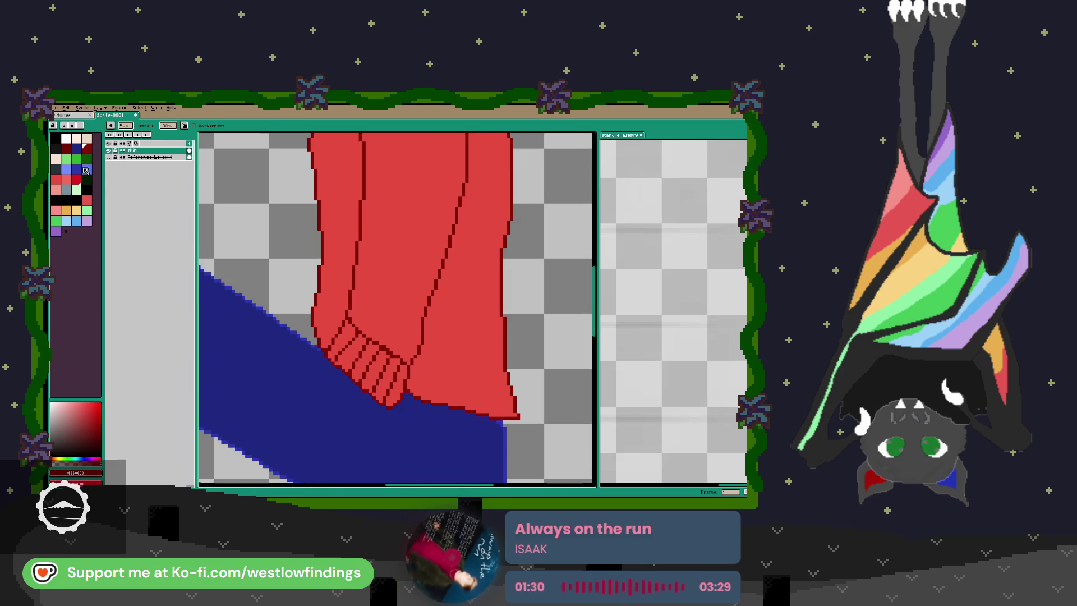
left_click(110, 158)
- Compare the sweater and jeans against the sketch and eyedrop the jeans blue
left_click(110, 150)
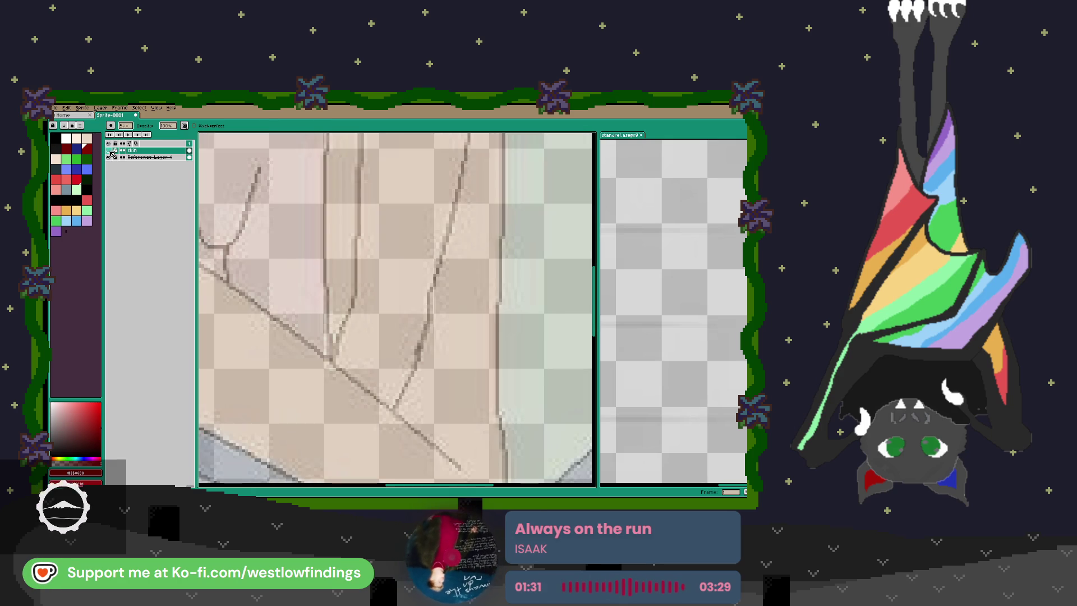
left_click(110, 150)
left_click(110, 150)
left_click(109, 150)
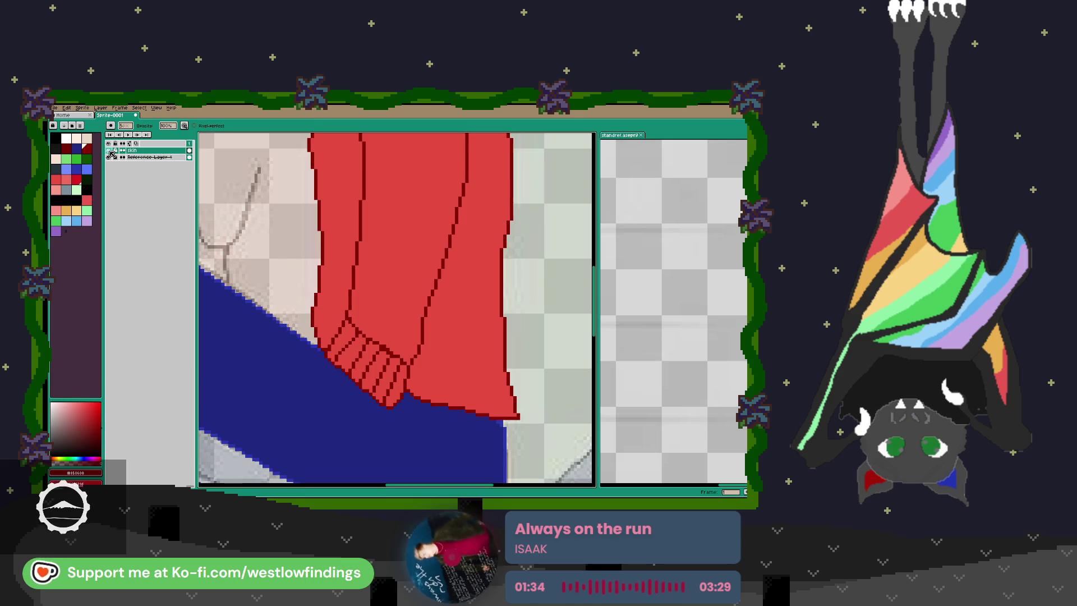
left_click_drag(345, 364, 338, 266)
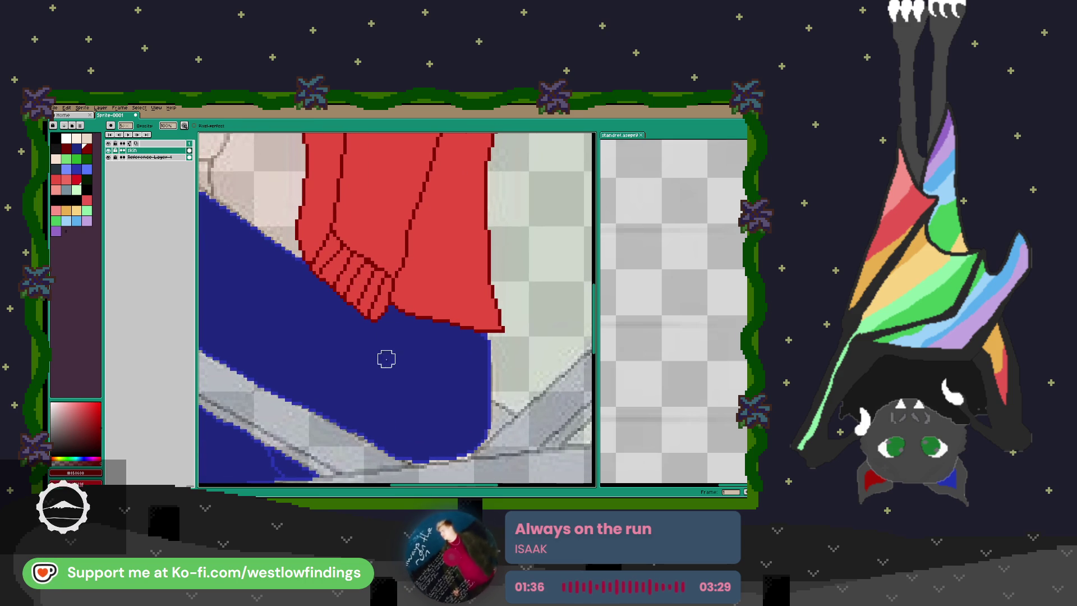
key("i")
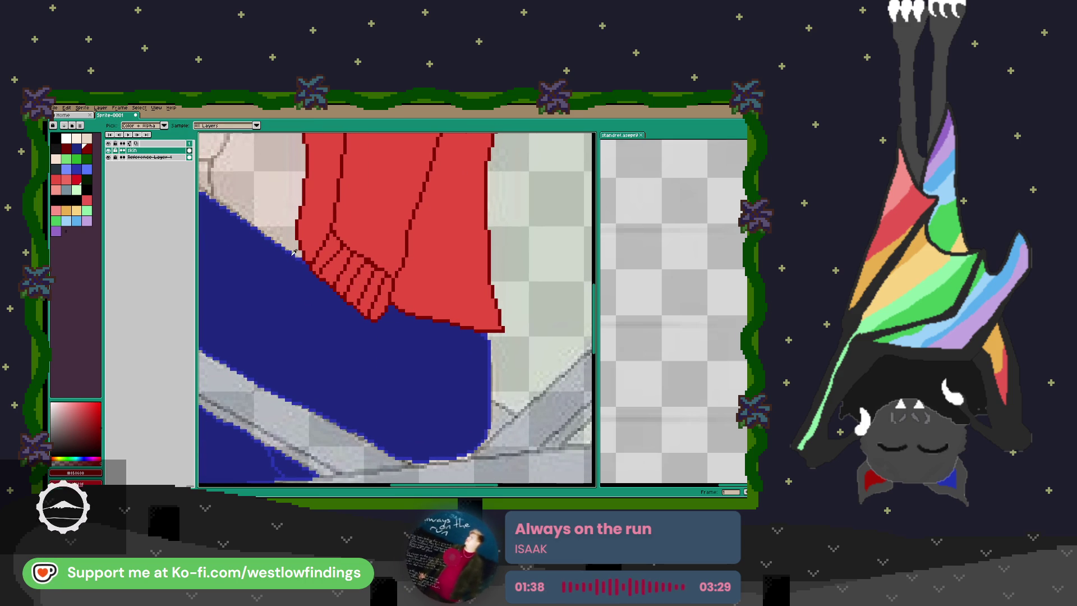
left_click(299, 256)
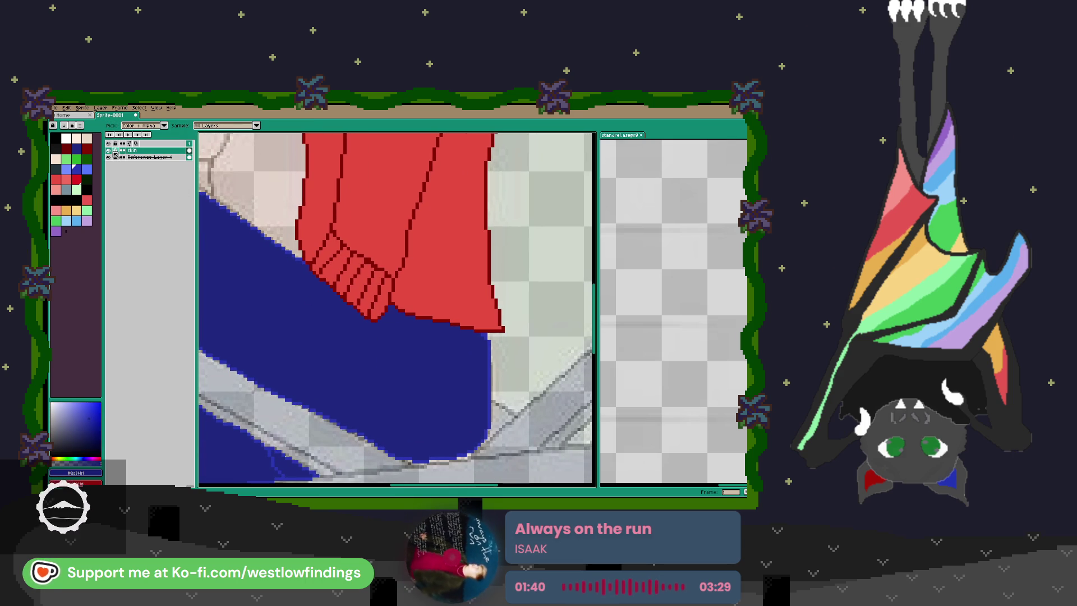
- On a new layer, pencil the sketch's fold line across the jeans in blue
left_click(108, 151)
key("shift+n")
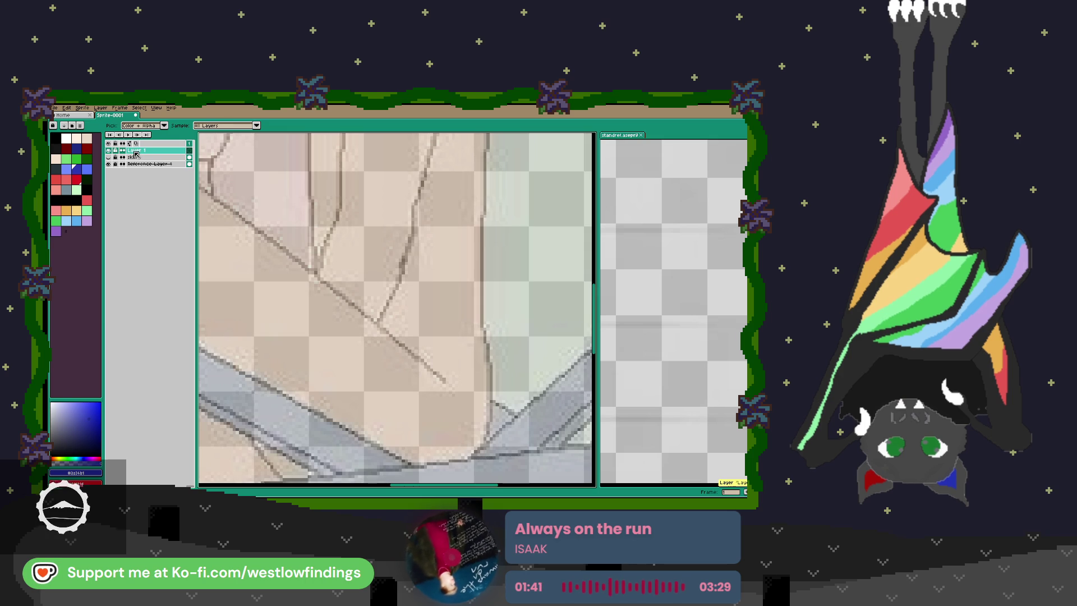
key("b")
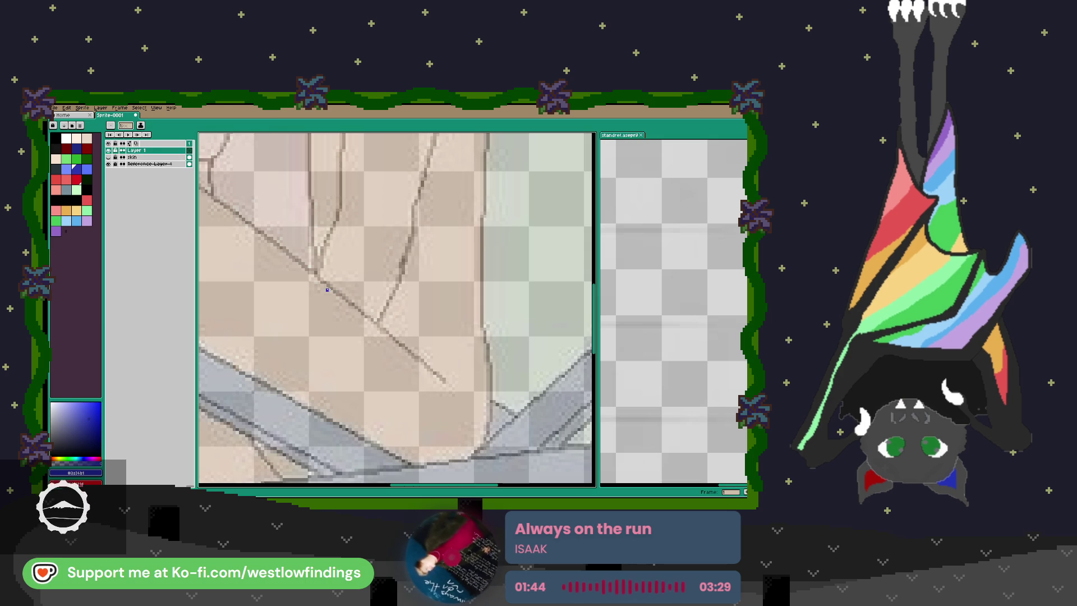
left_click_drag(354, 302, 445, 383)
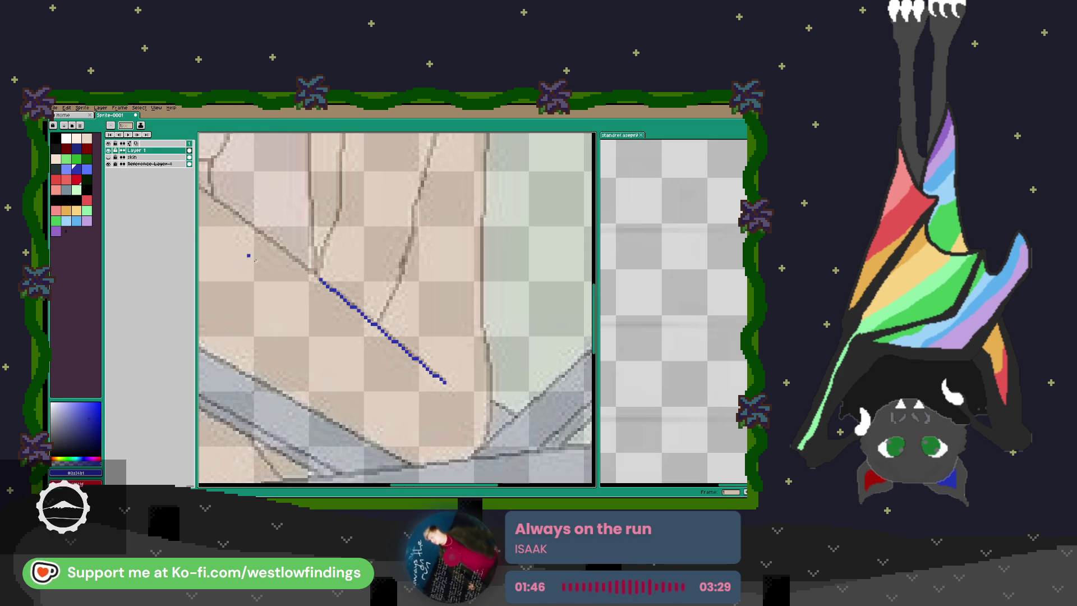
left_click(109, 157)
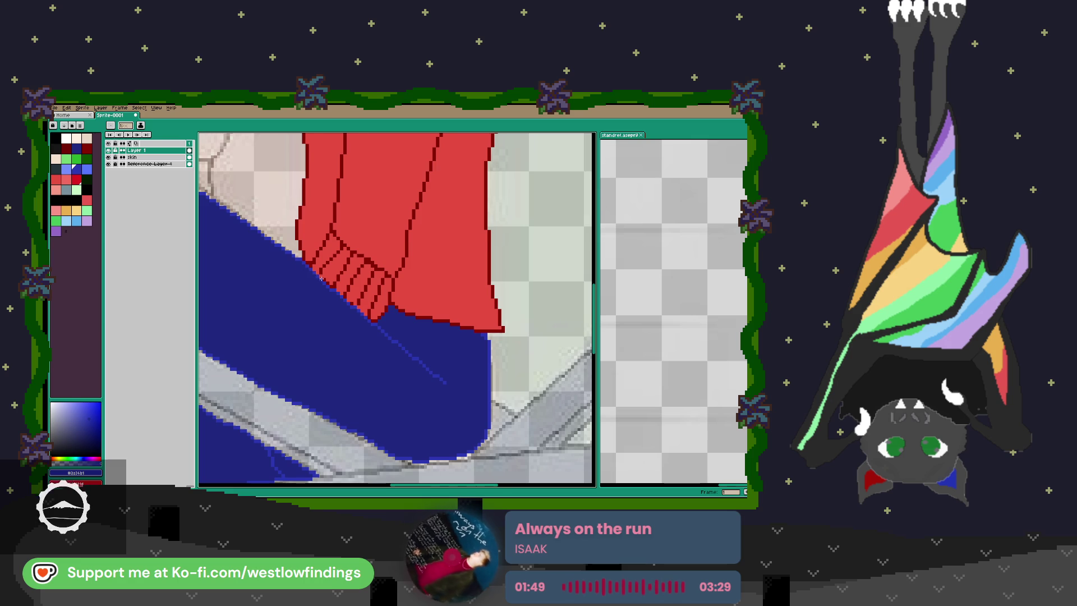
scroll(396, 300, "down", 1)
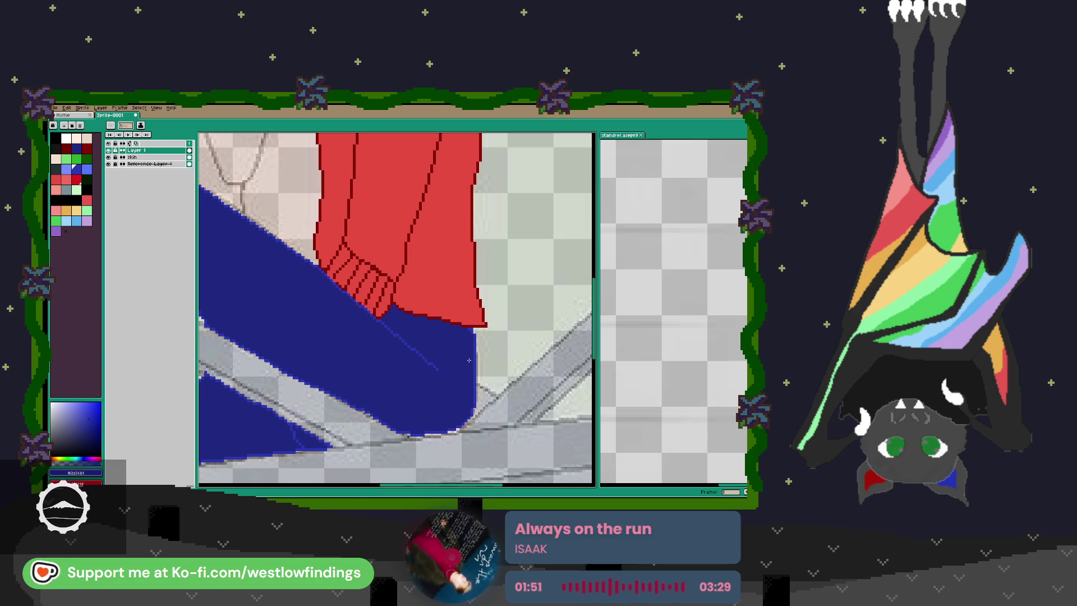
scroll(504, 306, "down", 2)
scroll(481, 316, "up", 1)
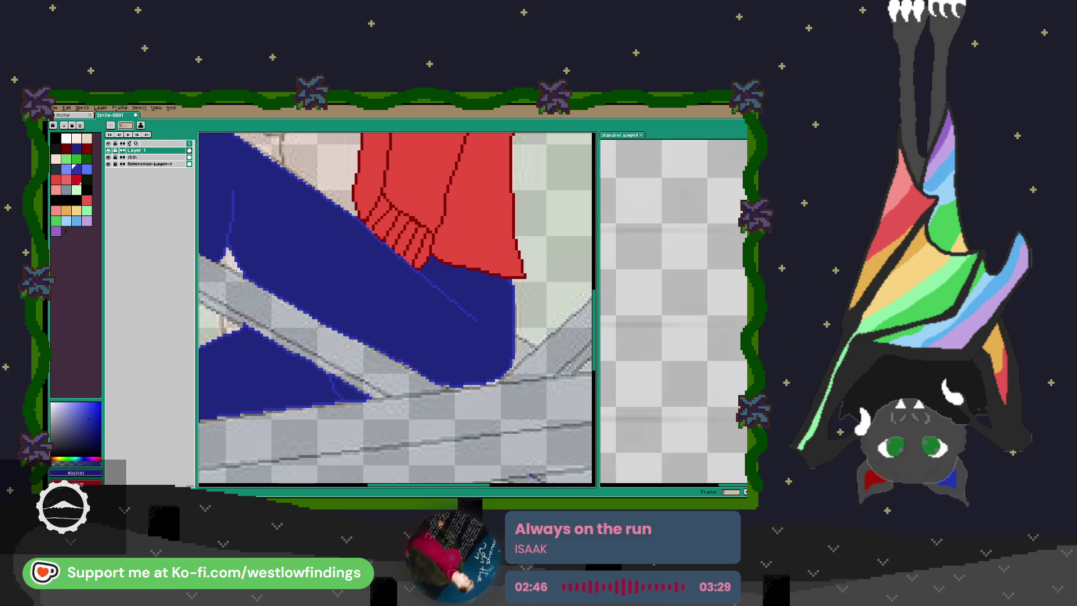
- Pick a darker blue shade and pencil a curved fold line across the jeans below the cuff
scroll(423, 335, "down", 3)
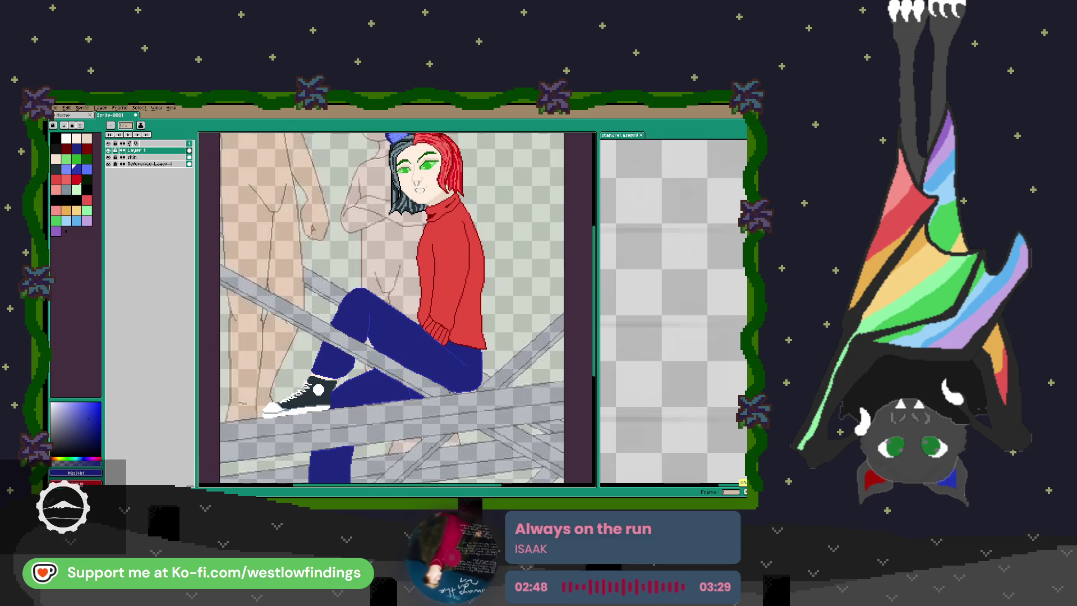
left_click(77, 150)
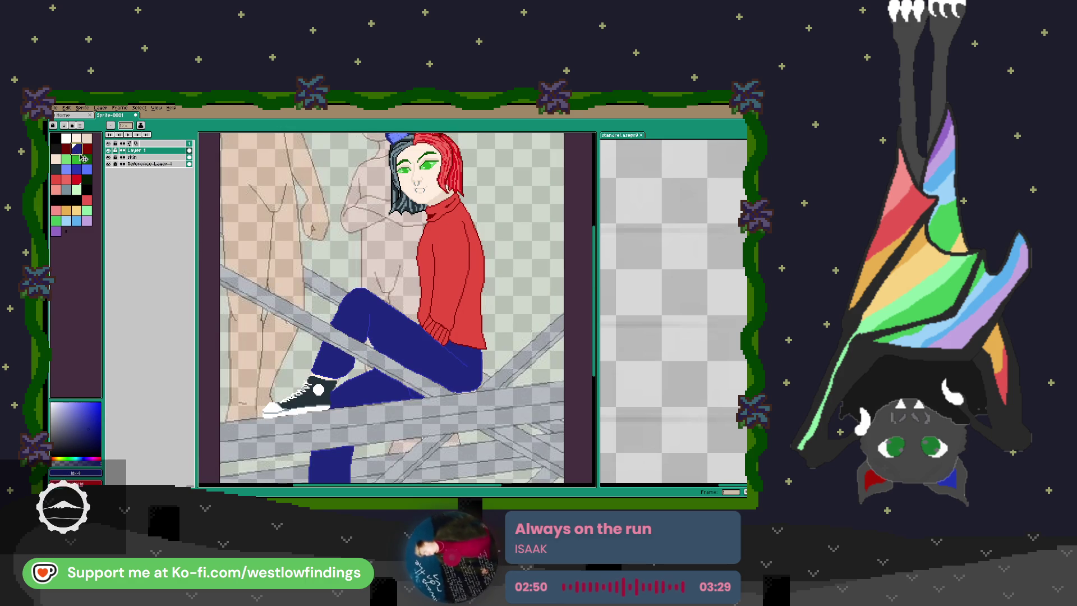
scroll(424, 372, "up", 3)
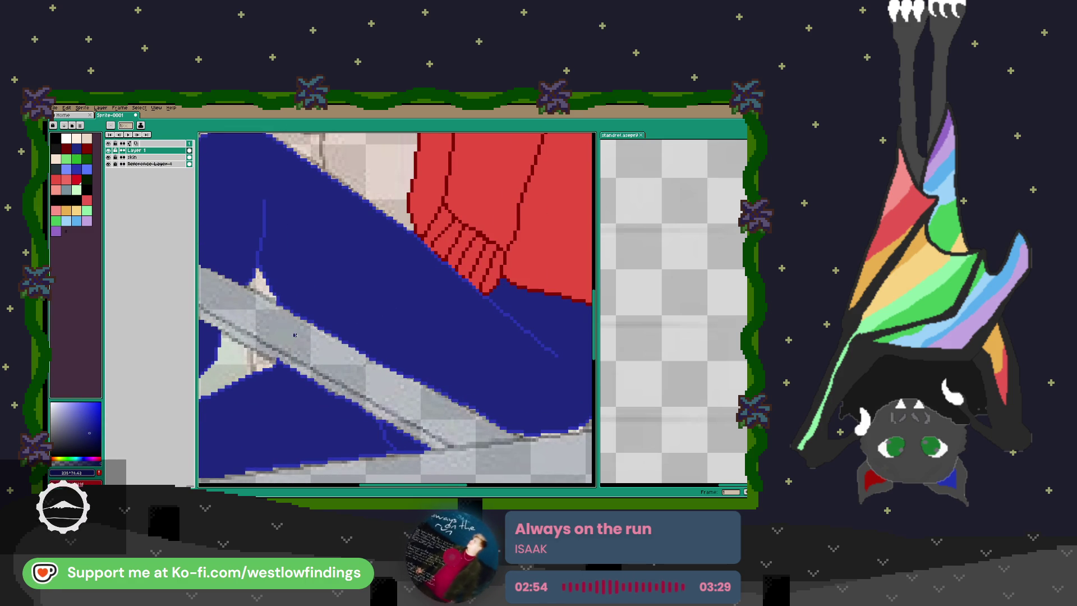
left_click(90, 432)
scroll(330, 312, "up", 1)
scroll(330, 312, "down", 2)
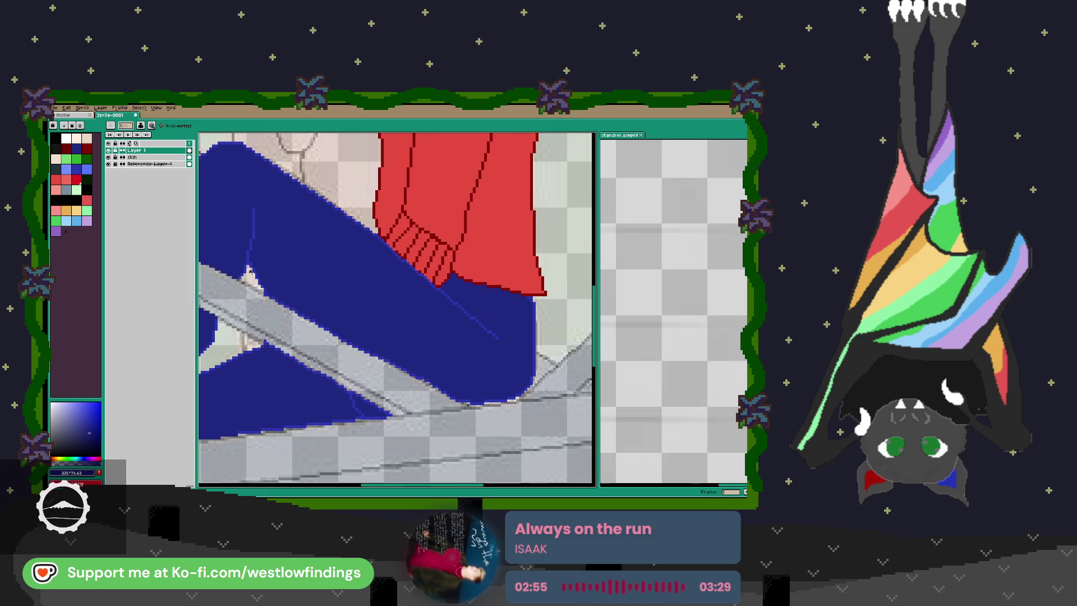
mouse_move(254, 247)
left_mouse_down()
mouse_move(317, 314)
mouse_move(427, 369)
mouse_move(491, 387)
mouse_move(525, 374)
left_mouse_up()
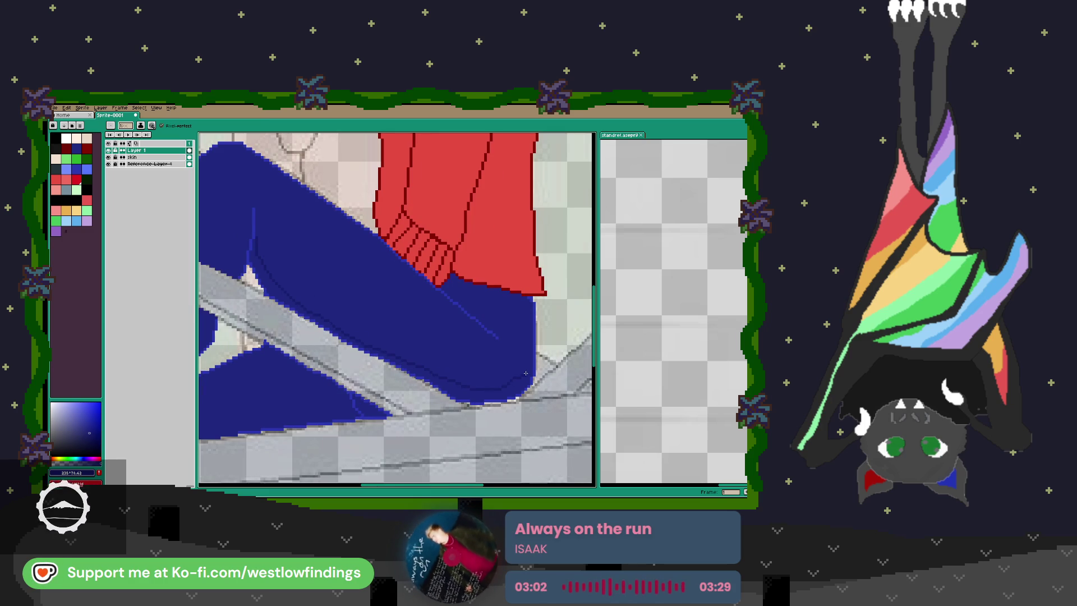
- Undo an accidental whole-canvas fill and merge Layer 1 down into the skin layer
key("g")
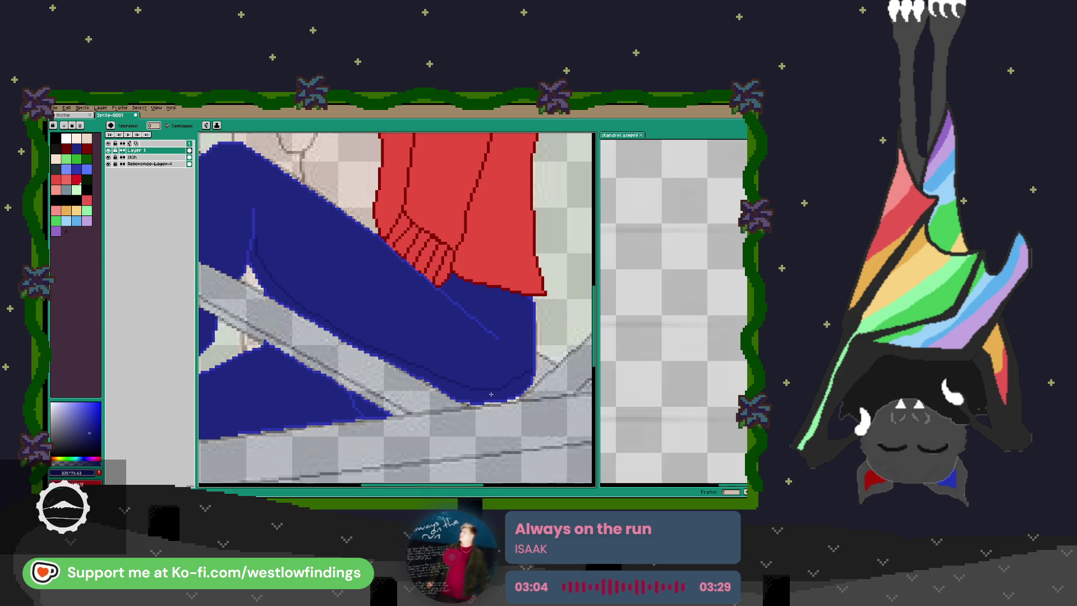
left_click(485, 396)
key("ctrl+z")
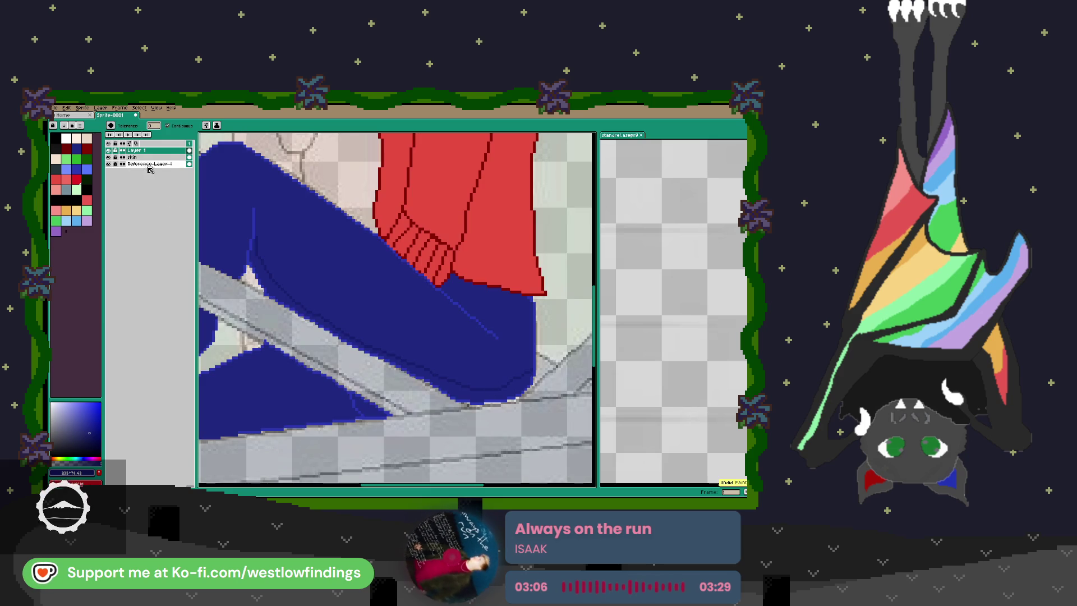
right_click(148, 151)
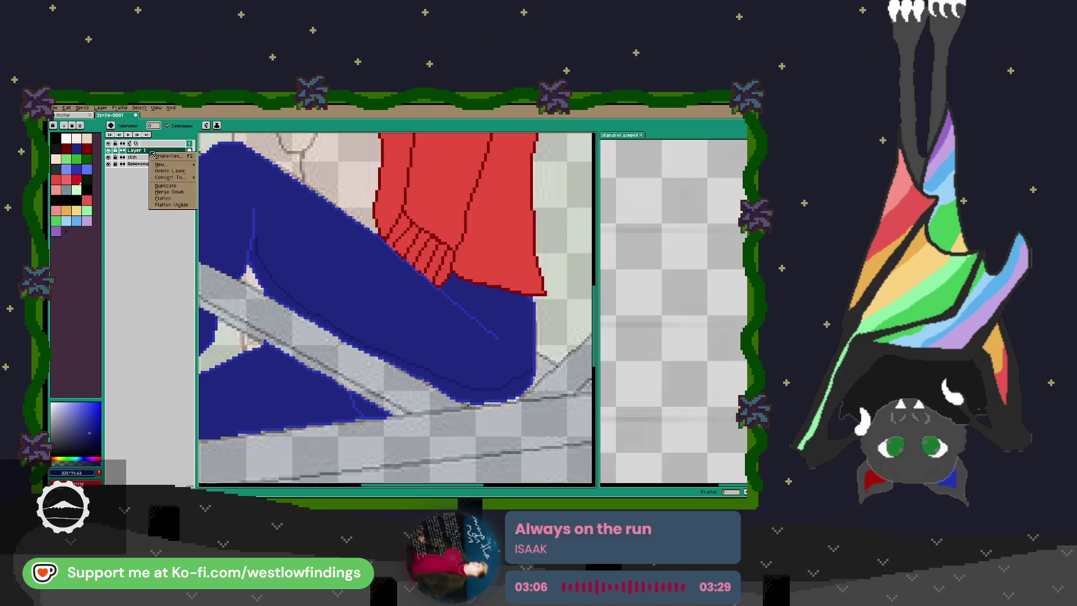
left_click(175, 194)
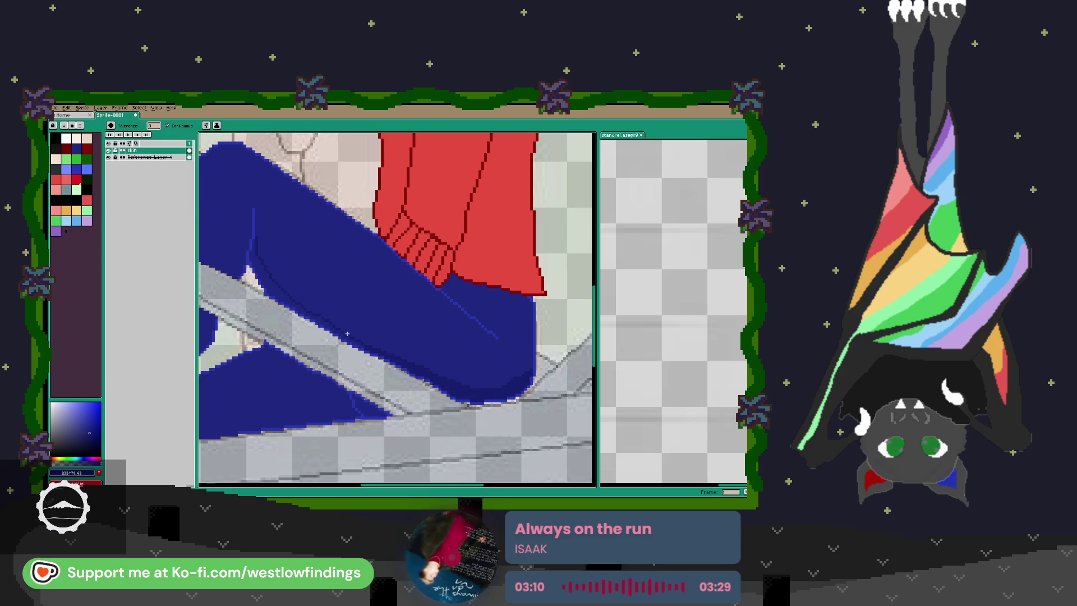
scroll(455, 348, "down", 2)
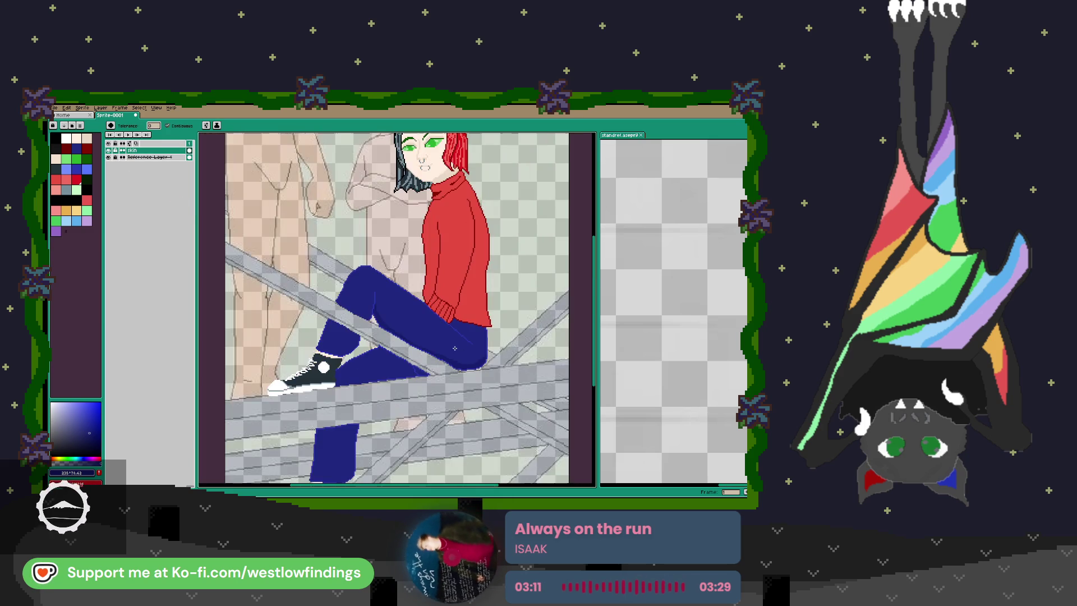
scroll(455, 349, "up", 2)
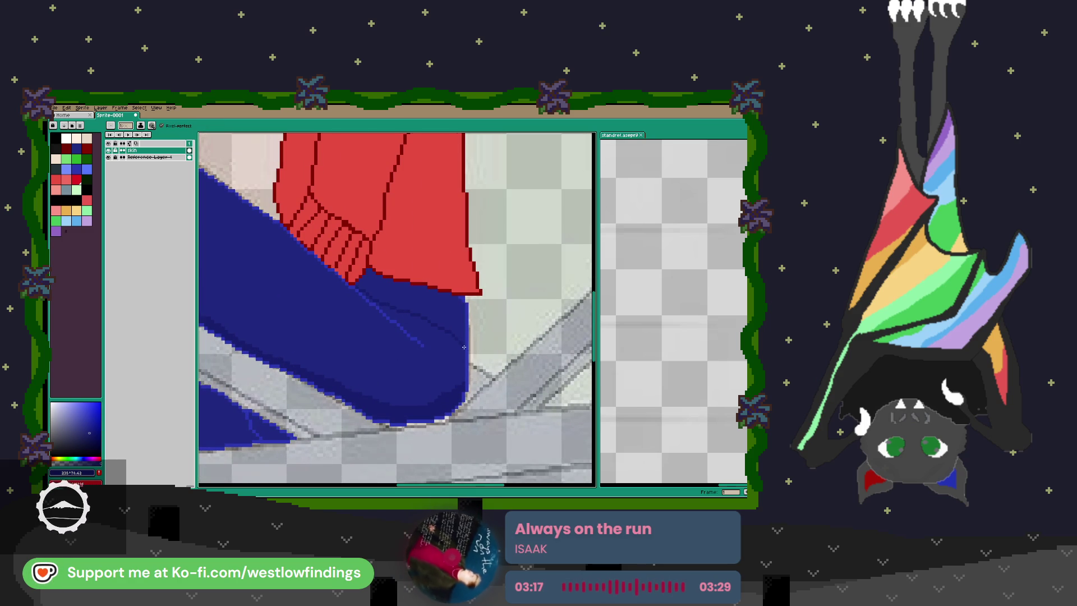
- Draw a dark line under the sweater and bucket-fill the gap as a waistband
key("g")
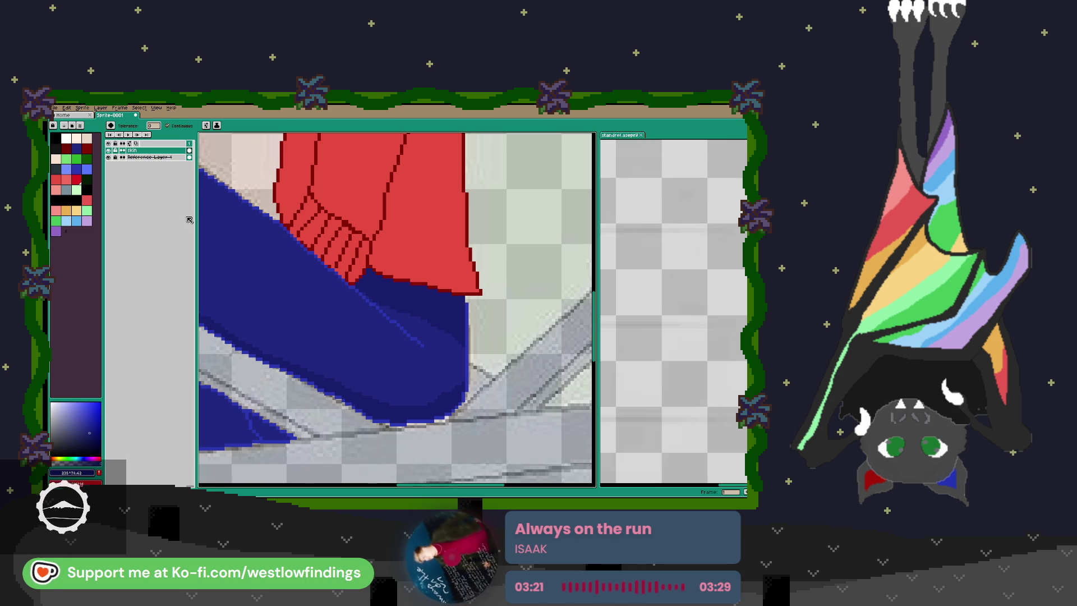
left_click(74, 177)
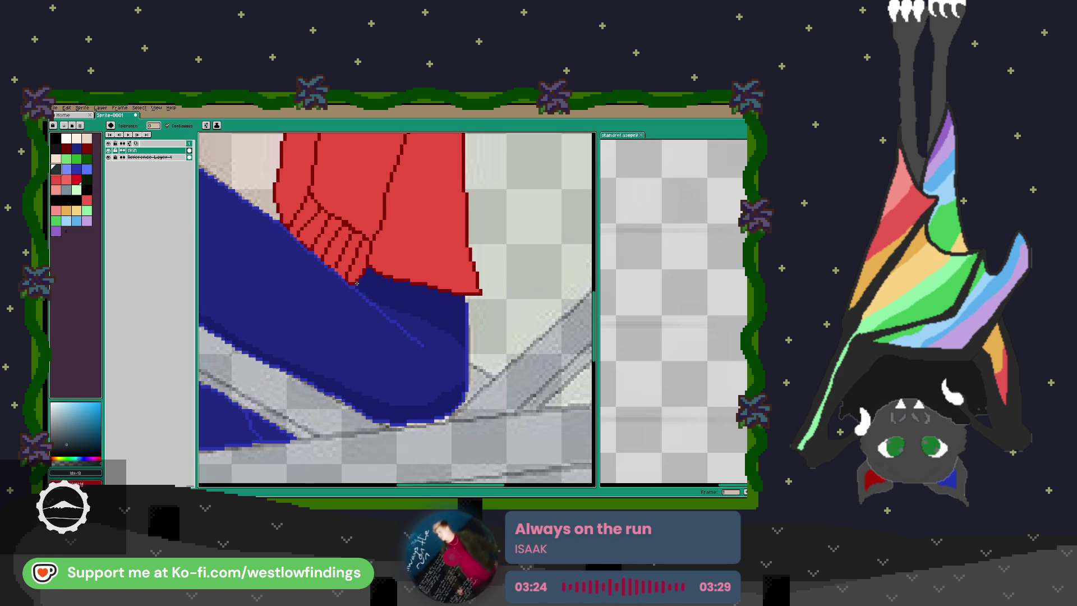
key("b")
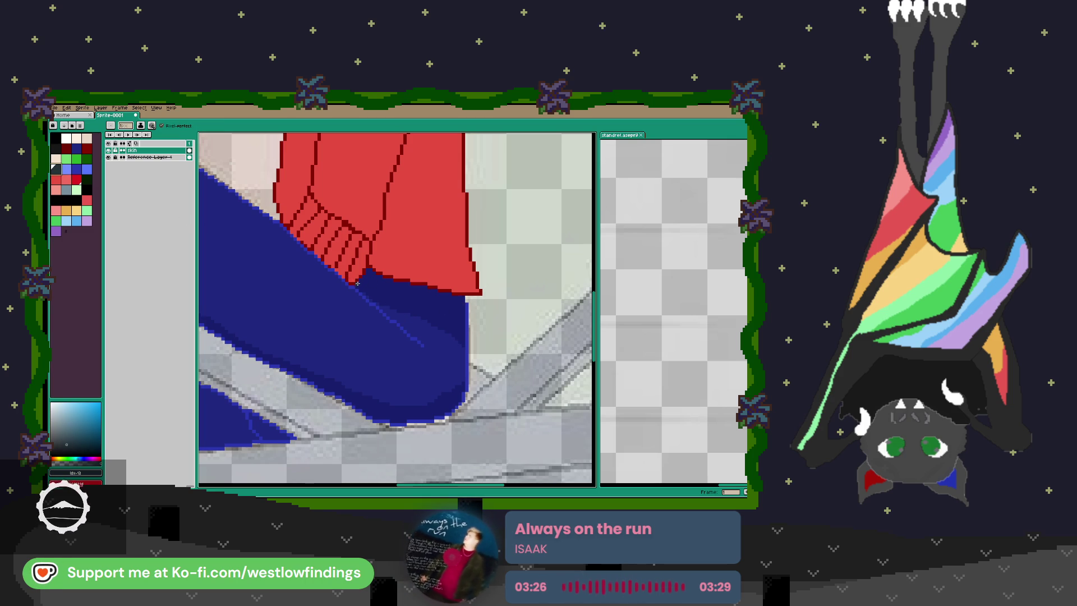
left_click_drag(390, 294, 465, 318)
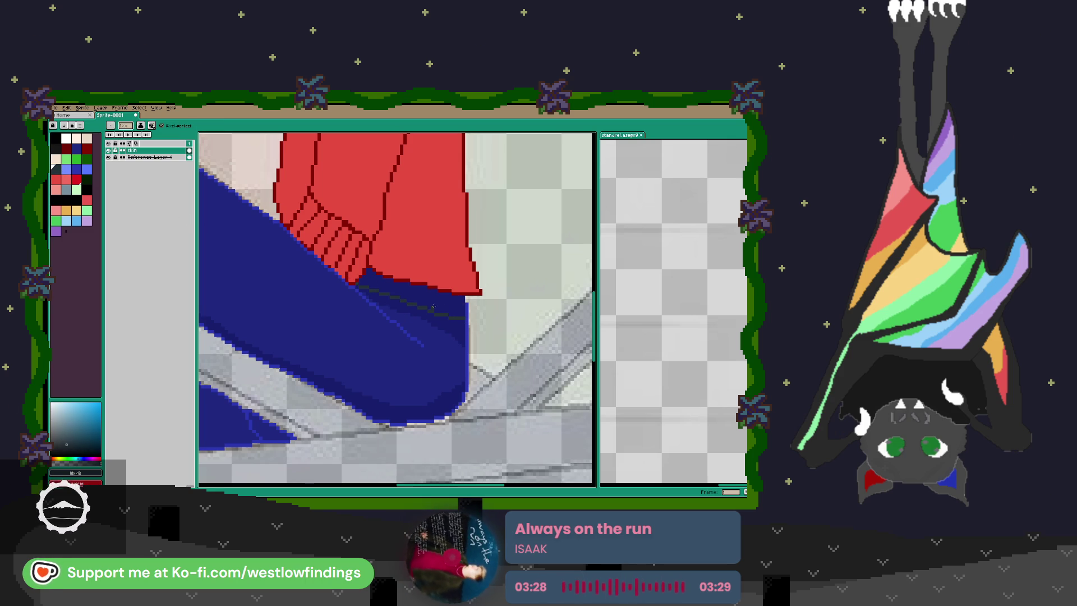
key("g")
left_click(417, 291)
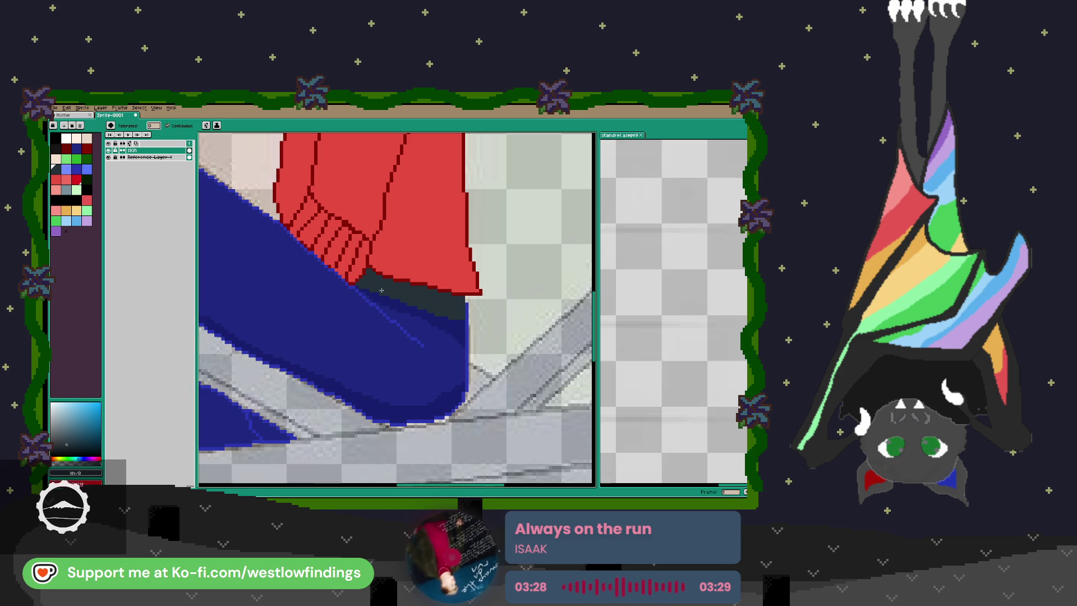
- Sample the jeans' dark blue and draw a short blue line across the waistband gap
key("i")
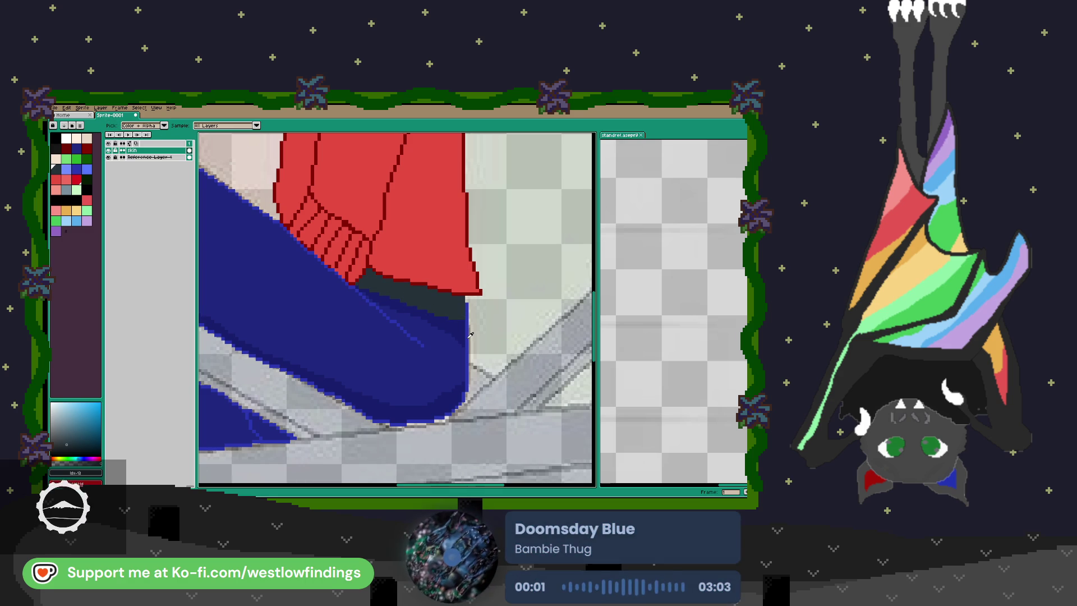
left_click(470, 336)
key("b")
left_click_drag(425, 288, 419, 312)
scroll(387, 282, "down", 2)
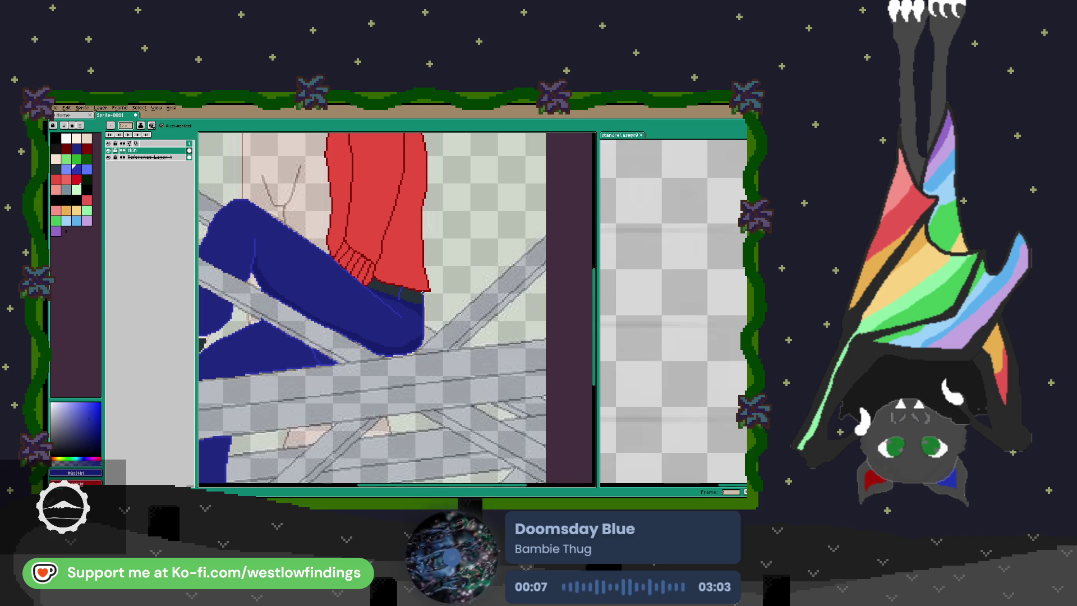
scroll(427, 290, "up", 2)
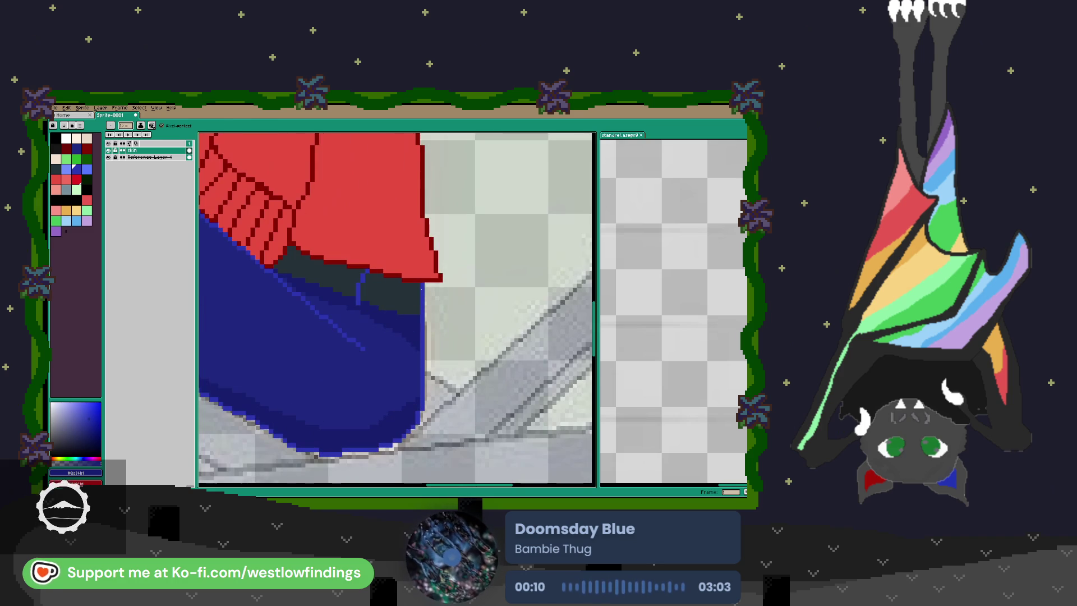
- Set the brush size to 1 and sample the jeans' dark blue
key("minus")
key("minus")
key("minus")
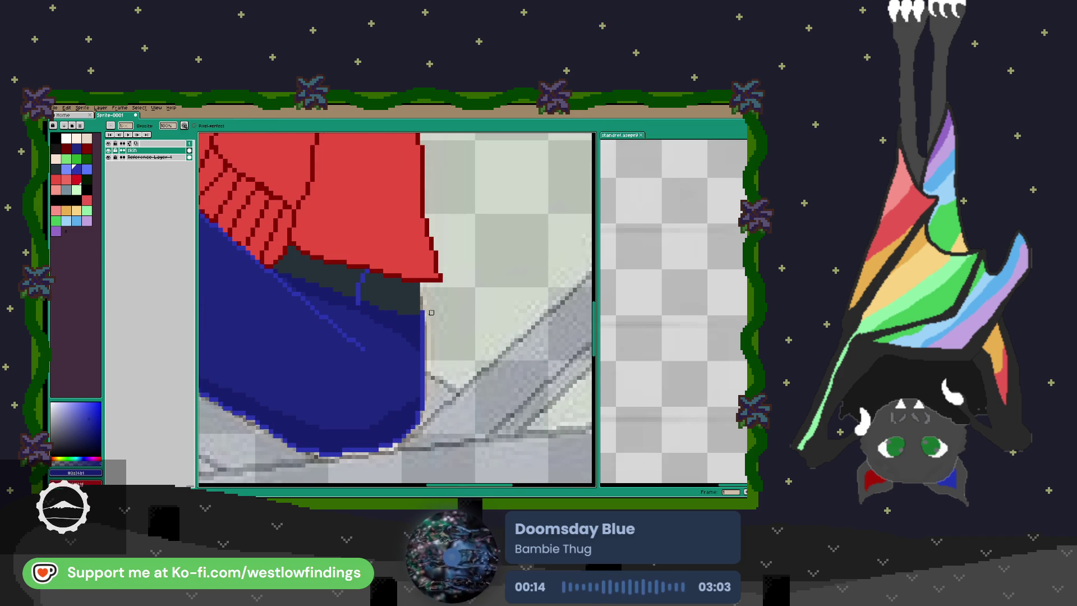
left_click(404, 299, "alt")
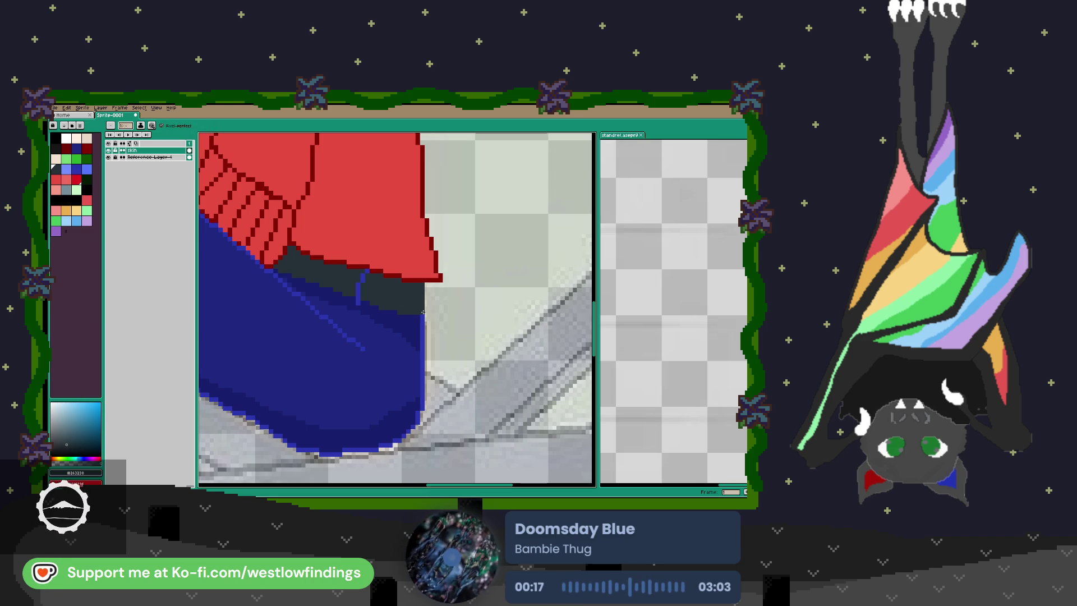
scroll(368, 321, "down", 4)
left_click_drag(368, 320, 414, 313)
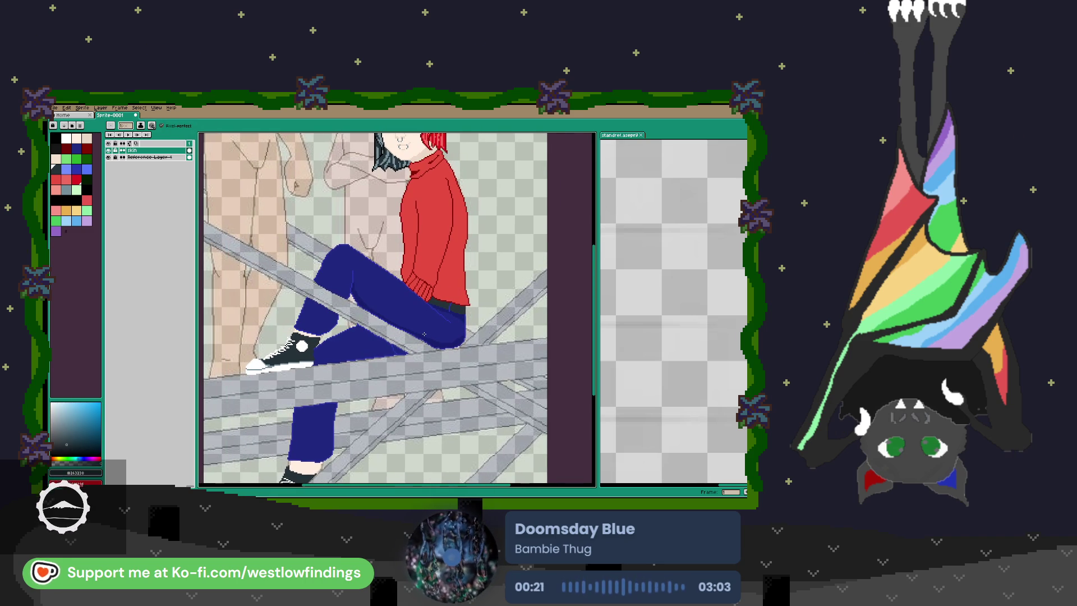
left_click(438, 340, "alt")
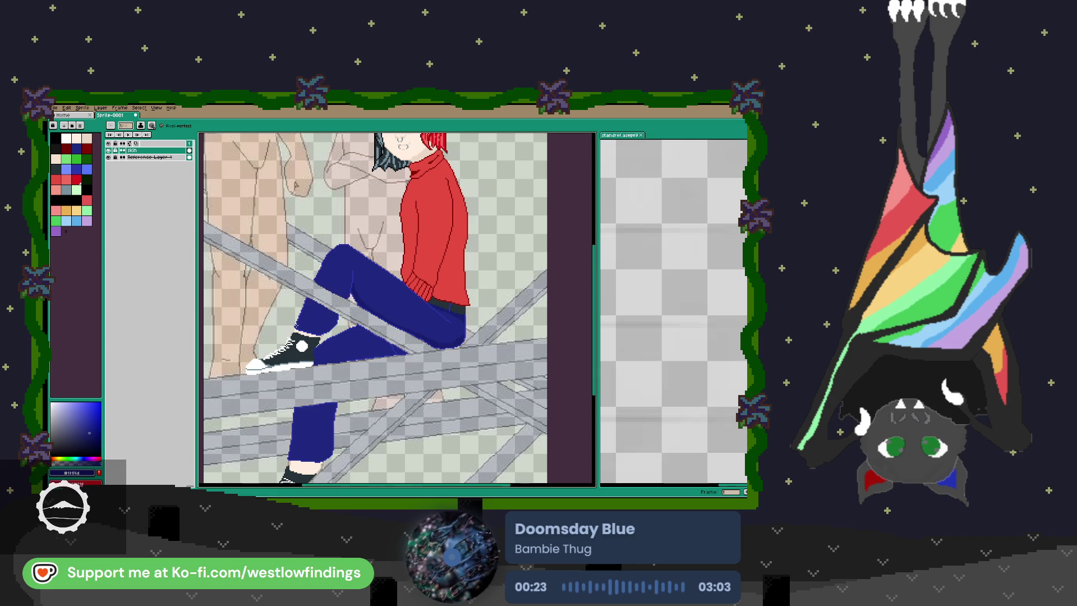
- Darken the jeans' bottom edge and the left leg's right edge with navy, filling a small patch
scroll(422, 318, "up", 4)
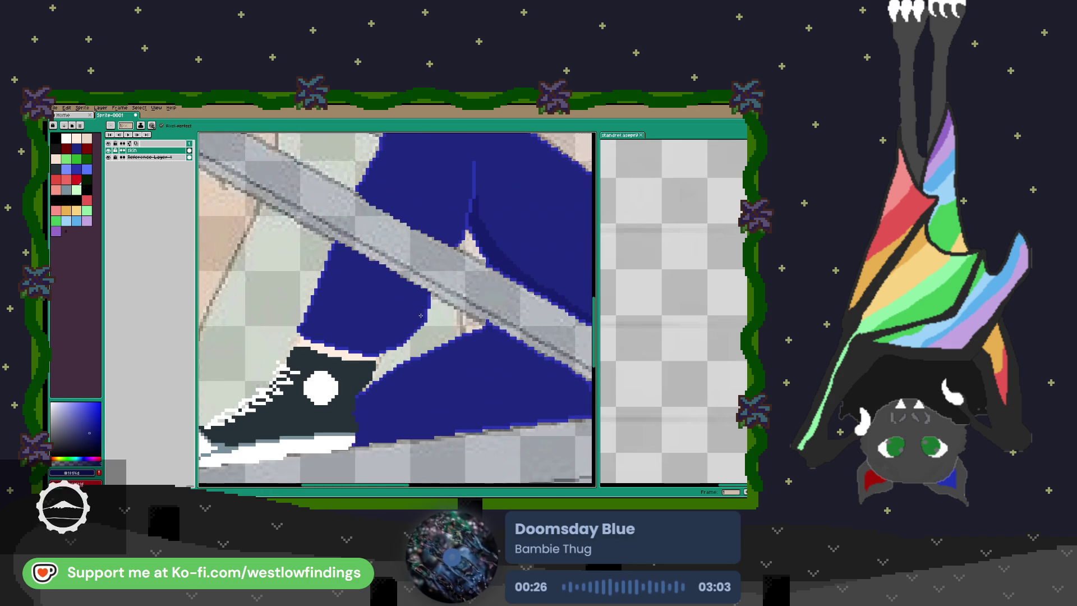
left_click_drag(374, 345, 343, 344)
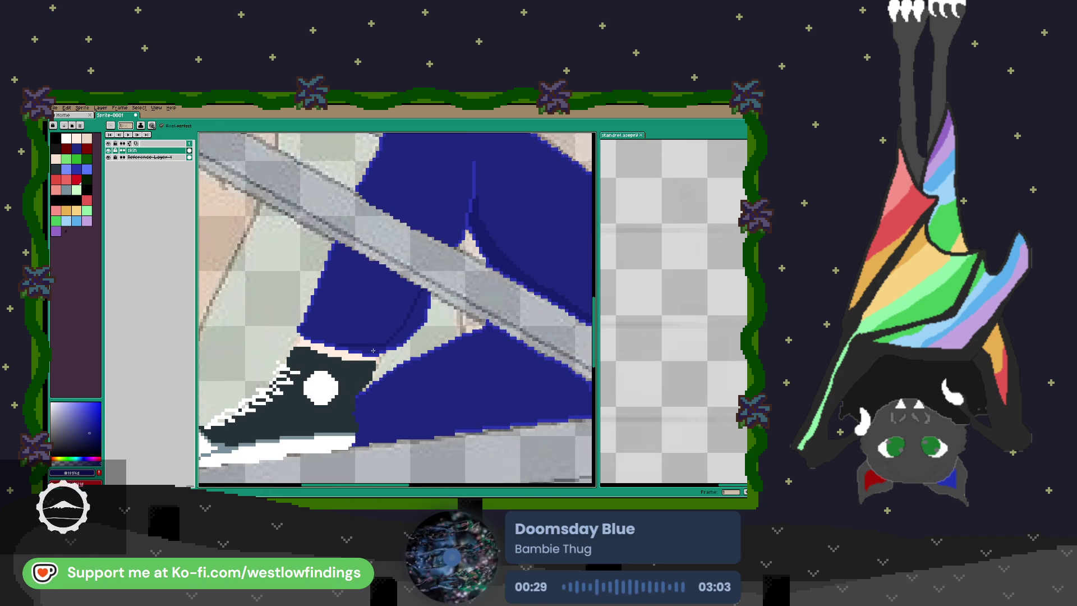
left_click_drag(395, 343, 426, 298)
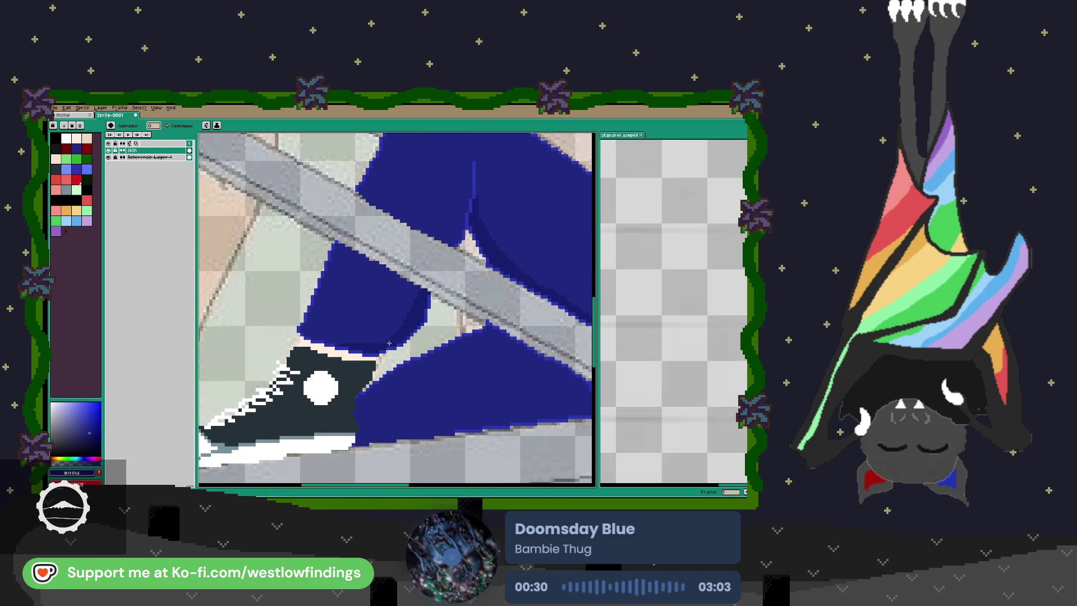
key("b")
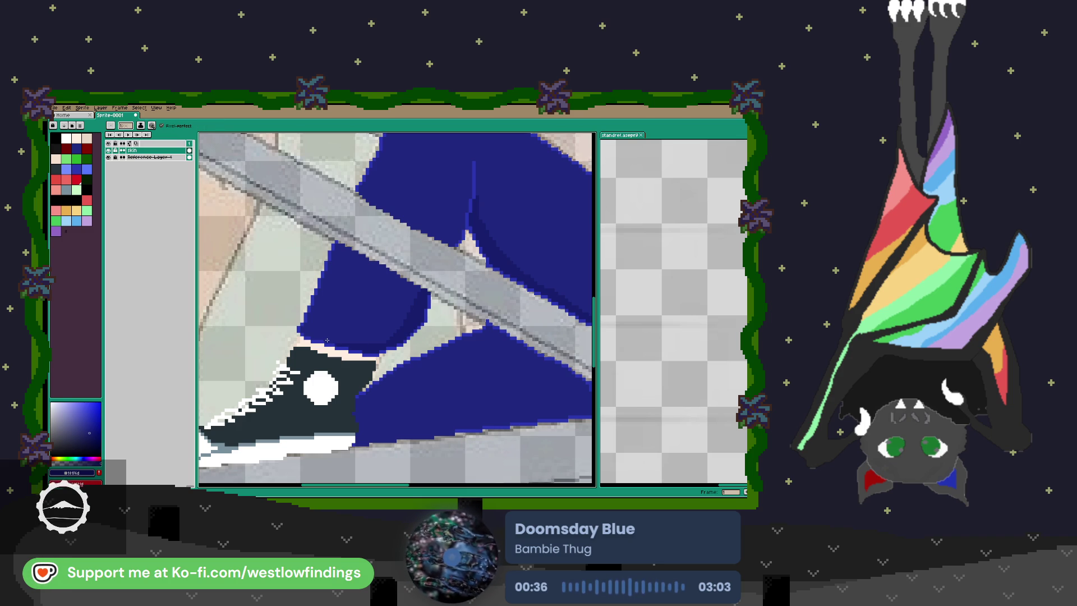
scroll(366, 345, "down", 2)
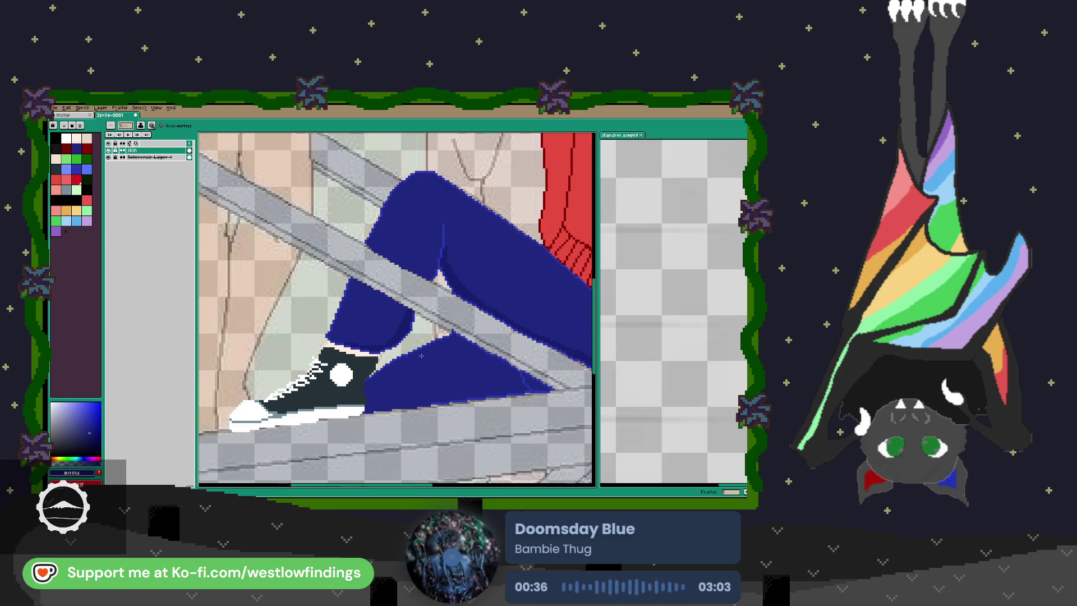
scroll(360, 330, "up", 1)
scroll(354, 246, "up", 3)
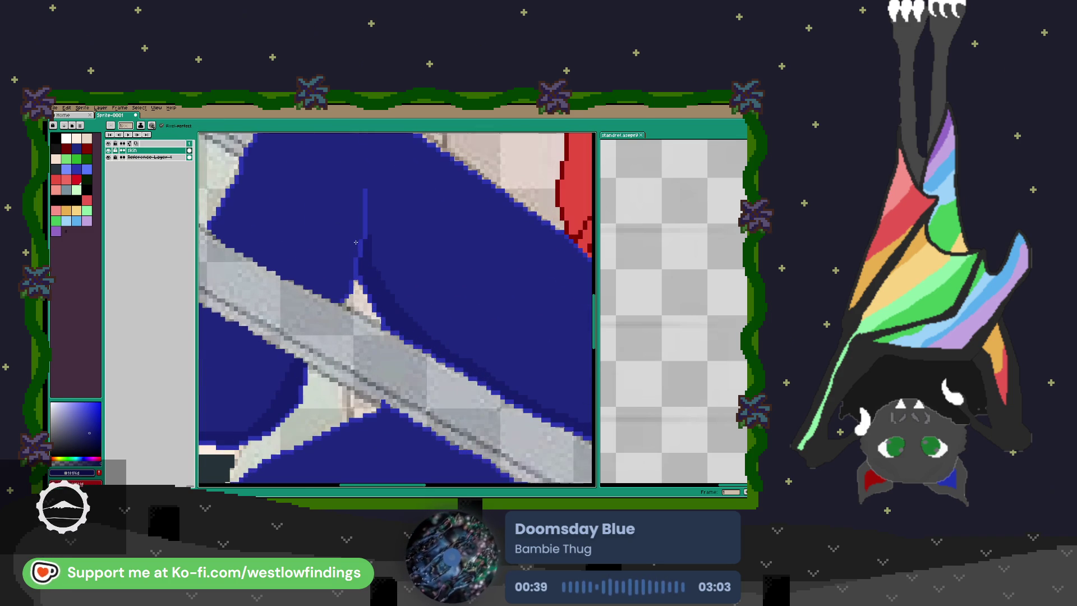
key("g")
left_click(340, 285)
- Paint navy over the jeans' tip, diagonal edge and light-blue row above the sneaker
scroll(385, 297, "down", 2)
left_click_drag(347, 358, 390, 265)
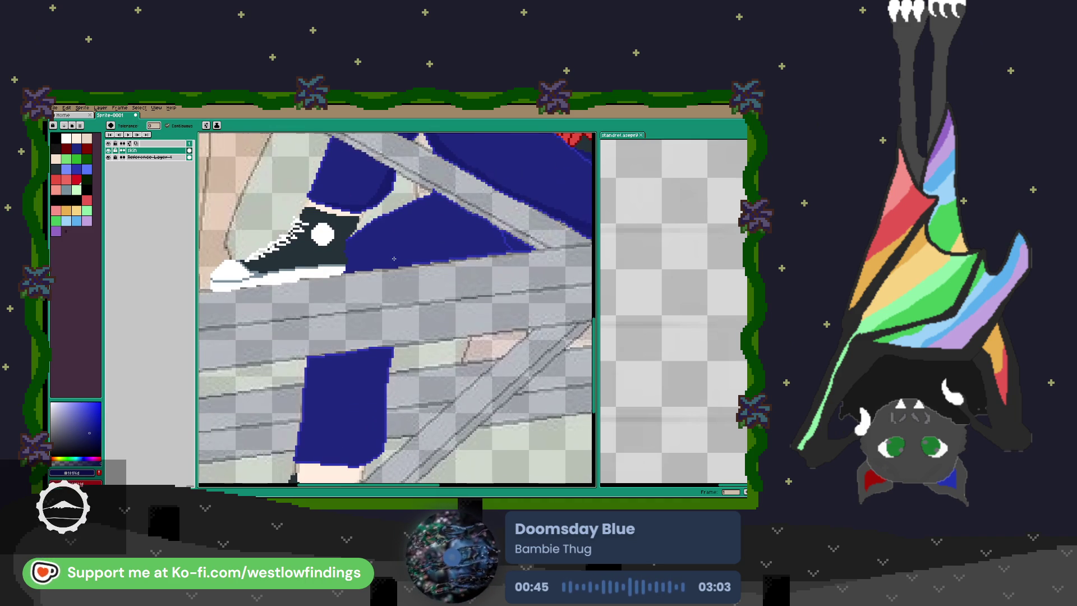
left_click(513, 245)
scroll(487, 245, "up", 3)
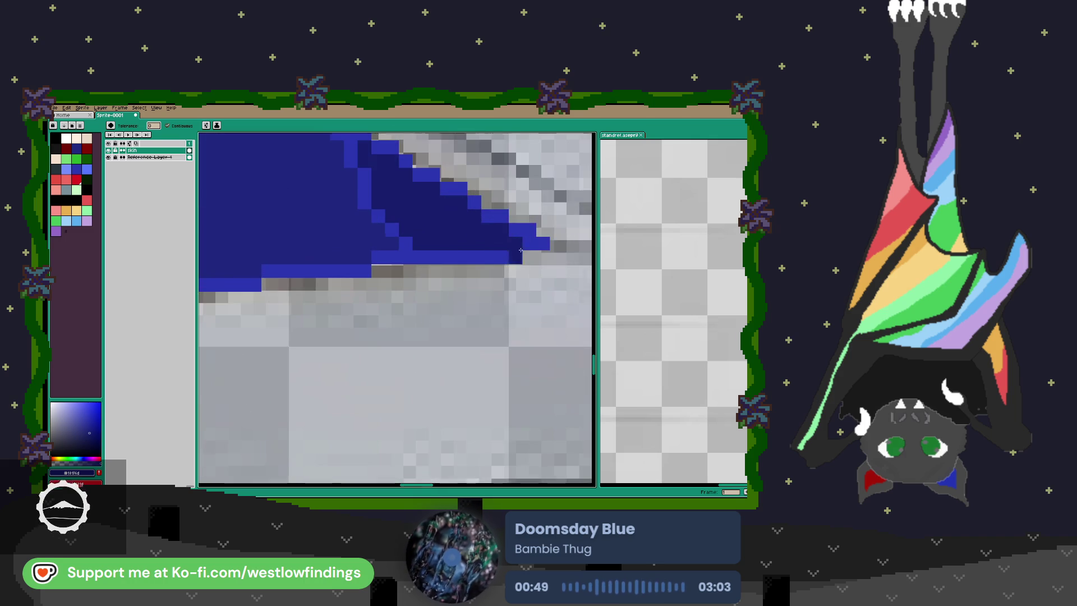
mouse_move(487, 245)
left_mouse_down()
mouse_move(456, 327)
mouse_move(488, 325)
mouse_move(337, 237)
left_mouse_up()
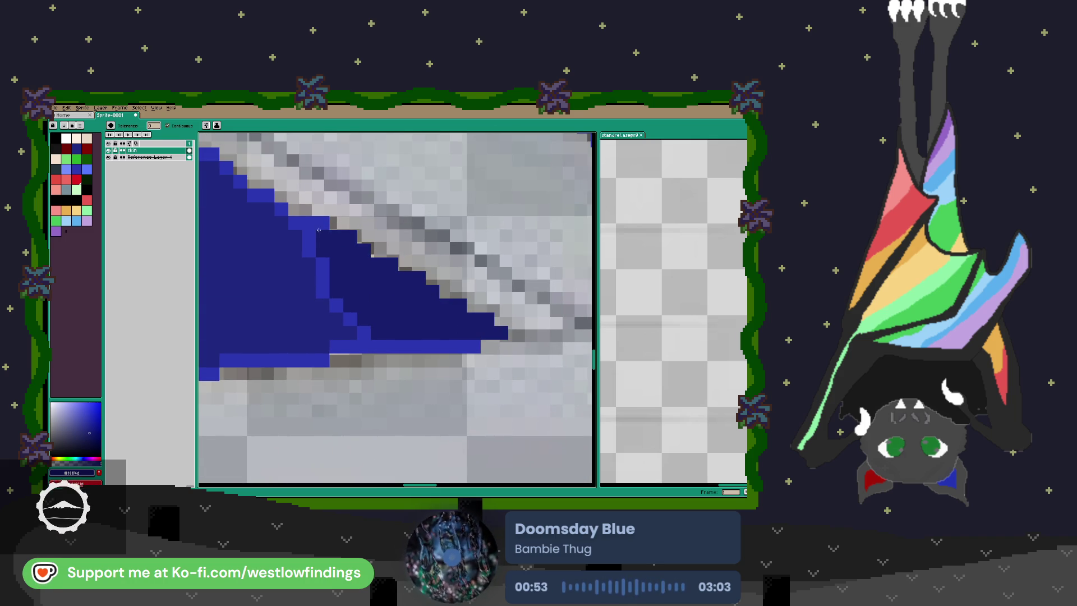
left_click(317, 227)
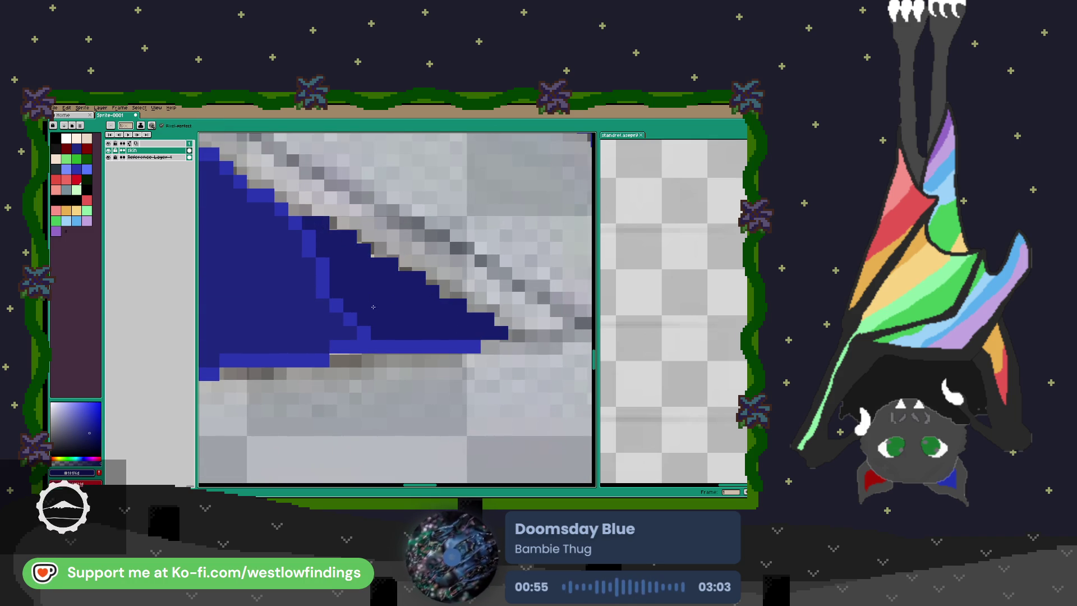
left_click_drag(382, 346, 480, 347)
scroll(480, 347, "down", 3)
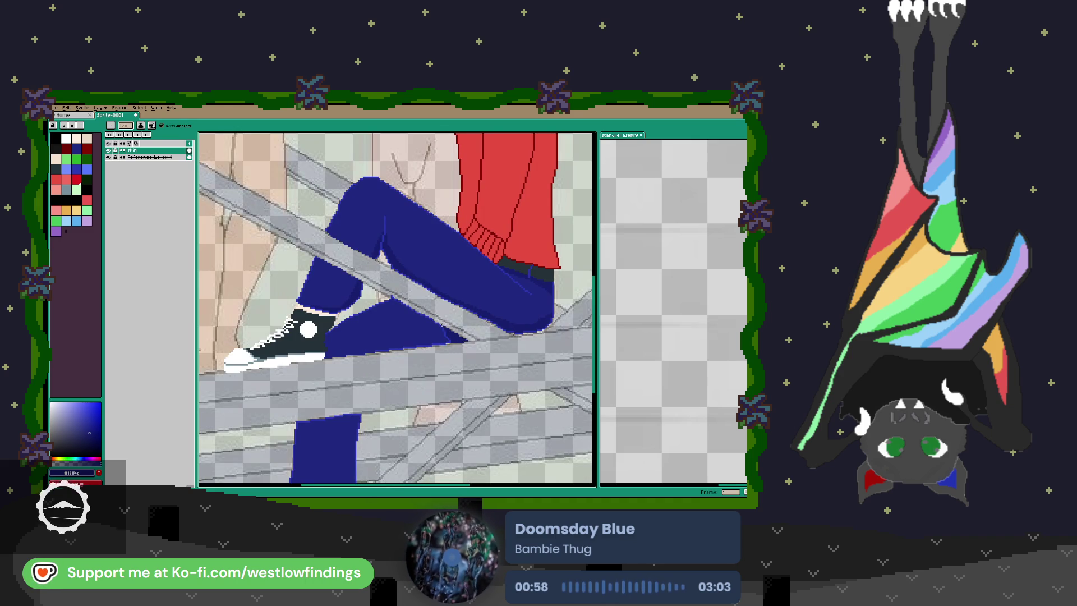
scroll(443, 323, "up", 3)
left_click(410, 319, "alt")
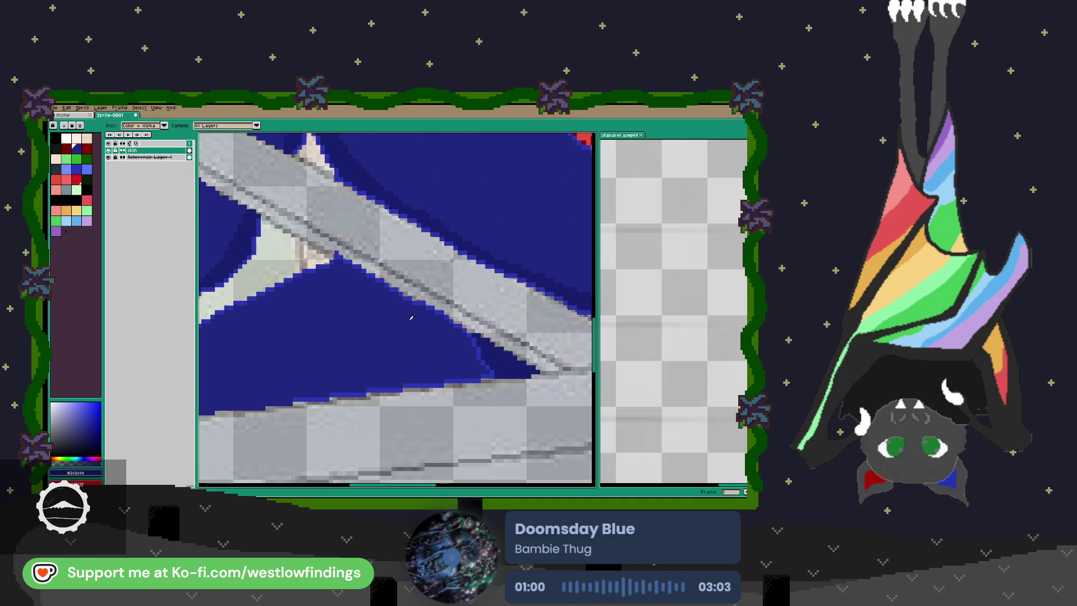
- Select the navy region of the jeans and undo a stray dark-blue patch on the railing
key("w")
left_click(446, 319)
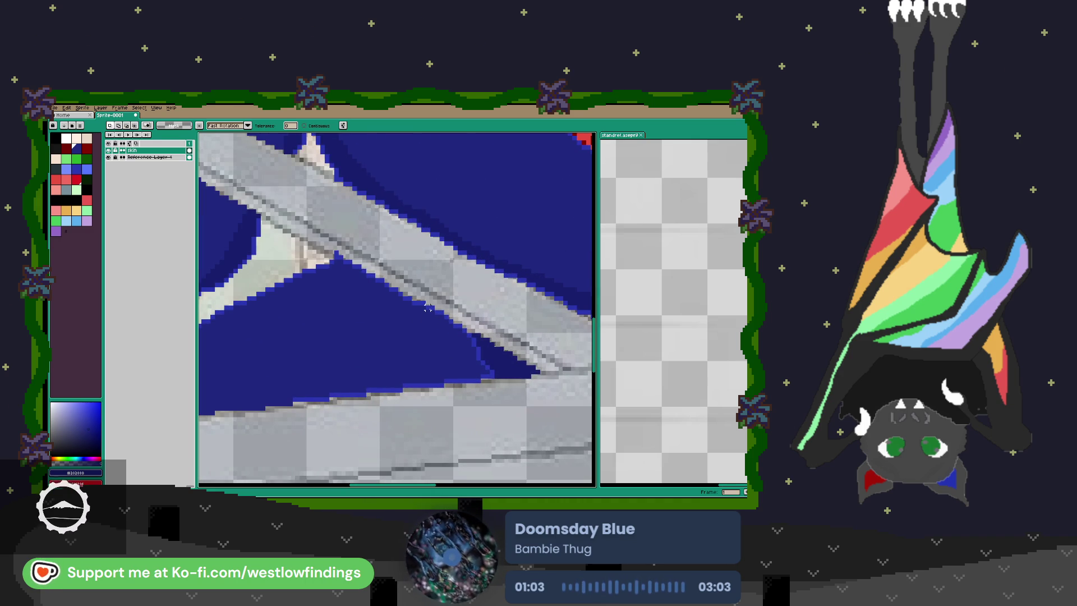
key("b")
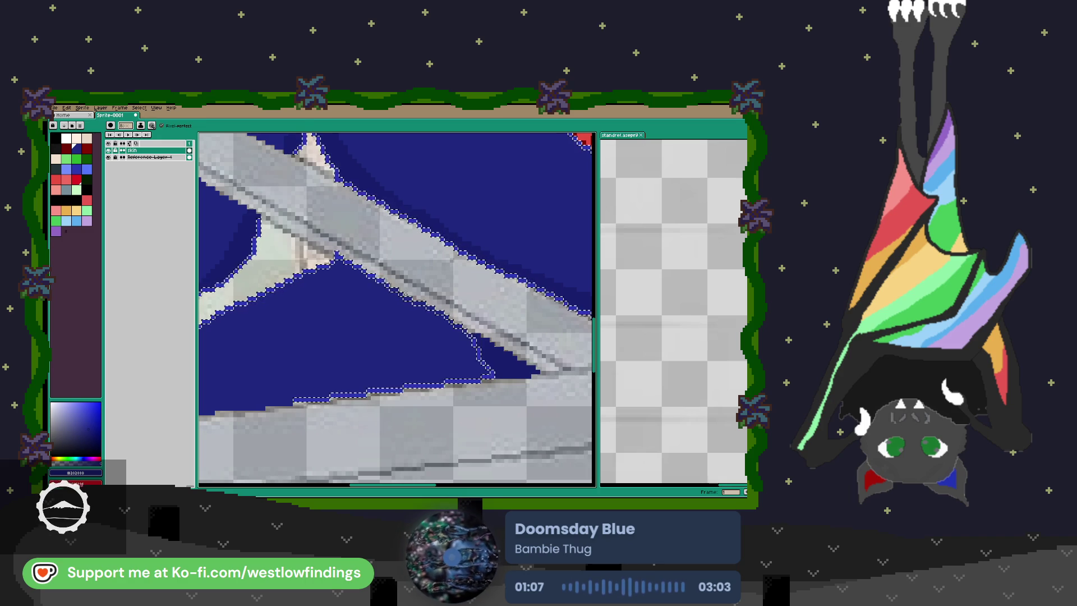
left_click_drag(352, 250, 368, 264)
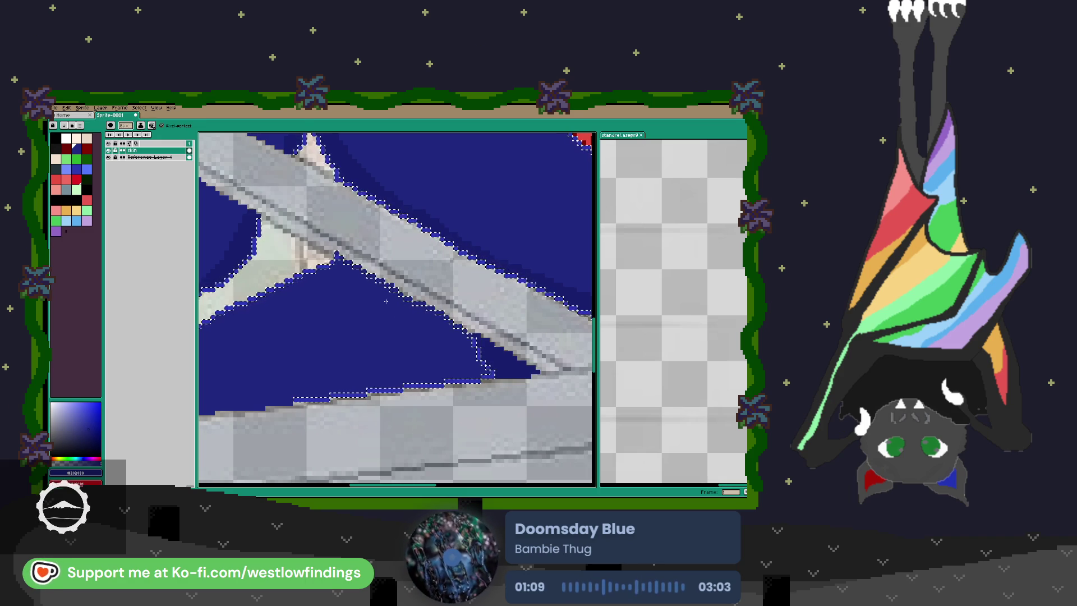
key("ctrl+z")
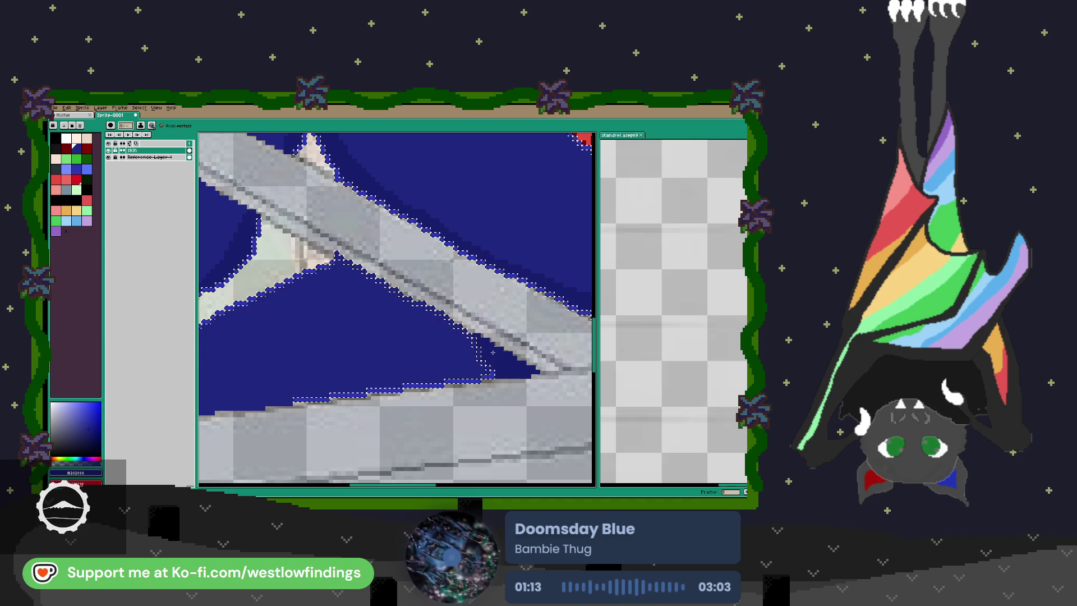
- Eyedrop the dark blue from the jeans' edge as the drawing colour and open the palette options
scroll(495, 356, "down", 3)
key("w")
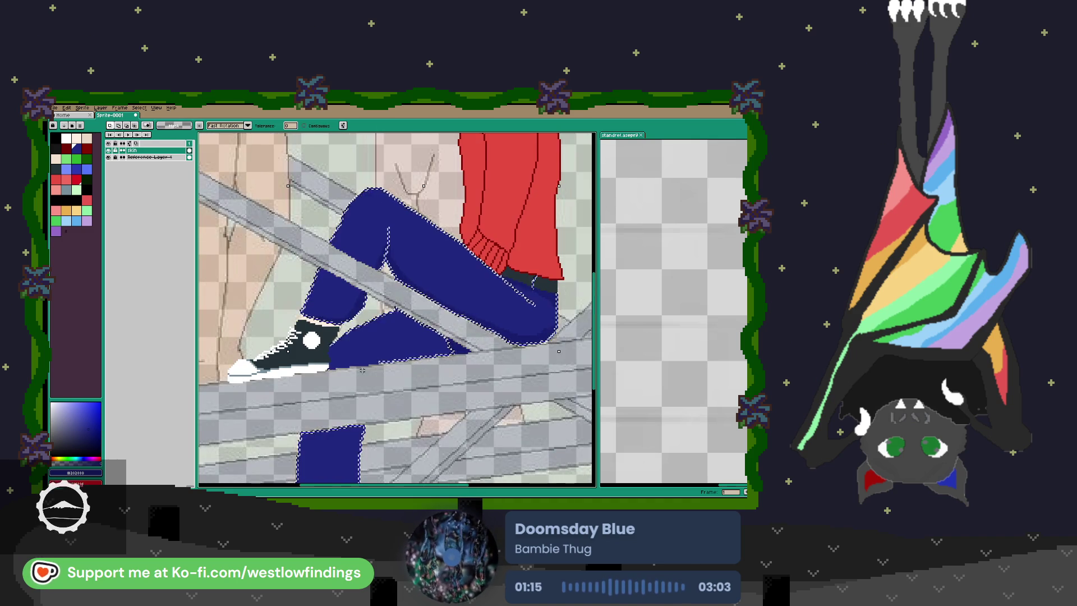
scroll(287, 332, "down", 3)
scroll(325, 354, "up", 5)
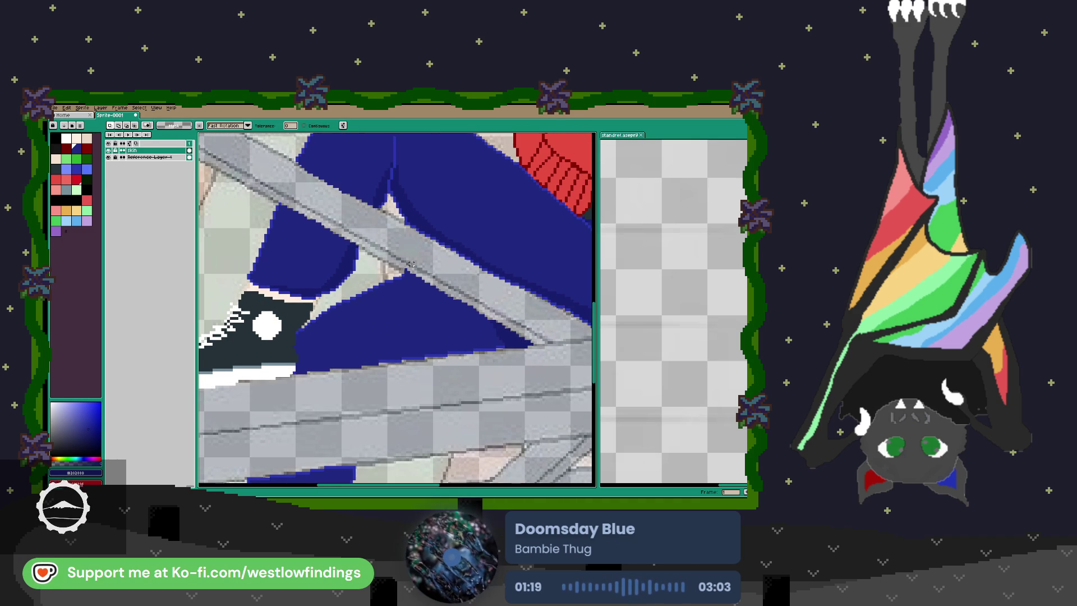
key("b")
scroll(446, 330, "down", 2)
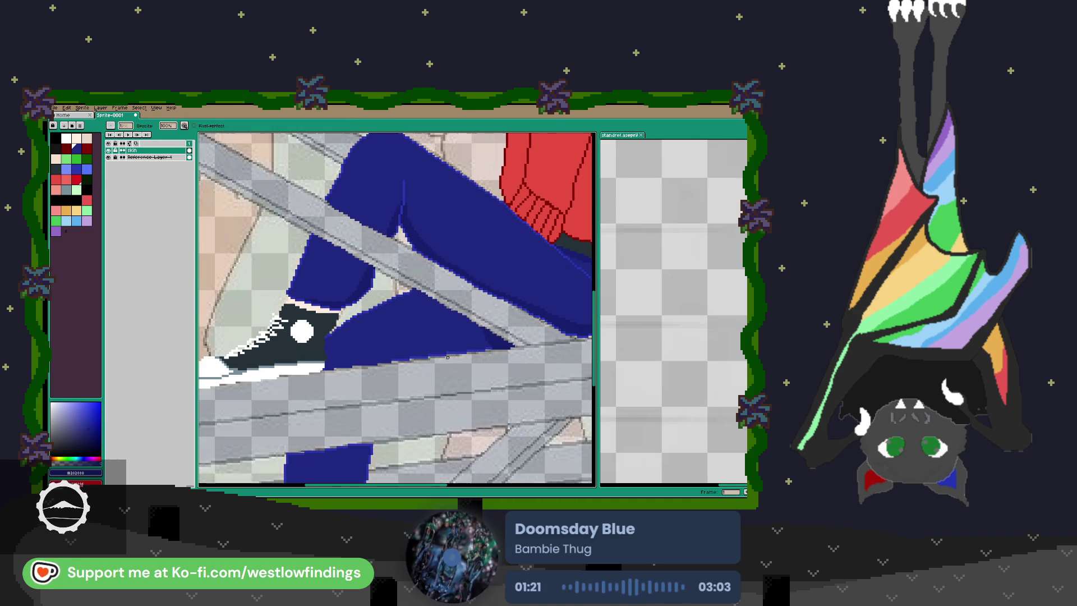
scroll(423, 320, "up", 1)
scroll(428, 356, "down", 3)
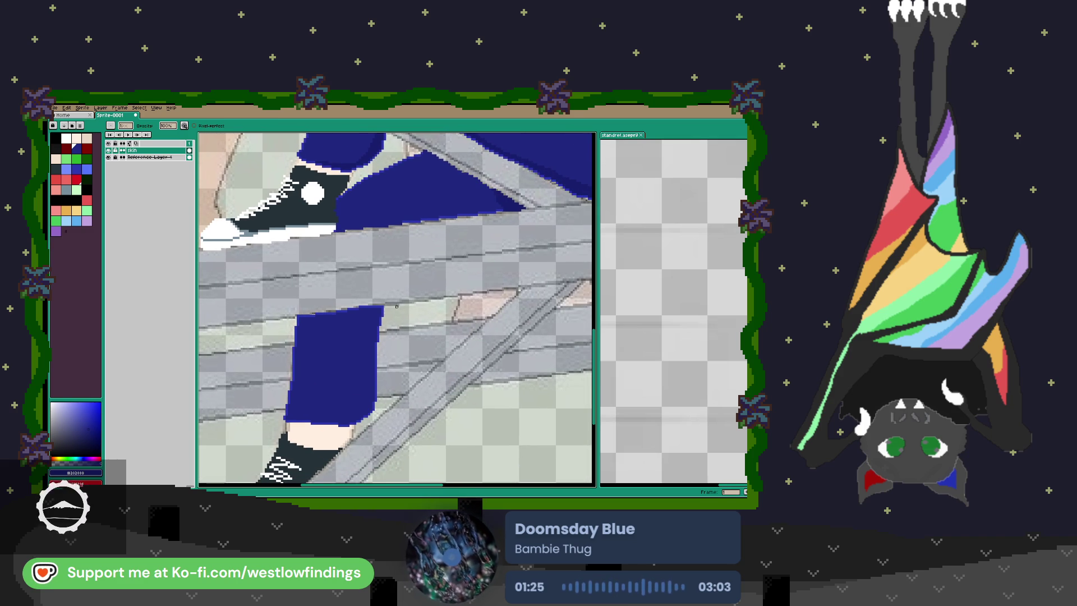
key("i")
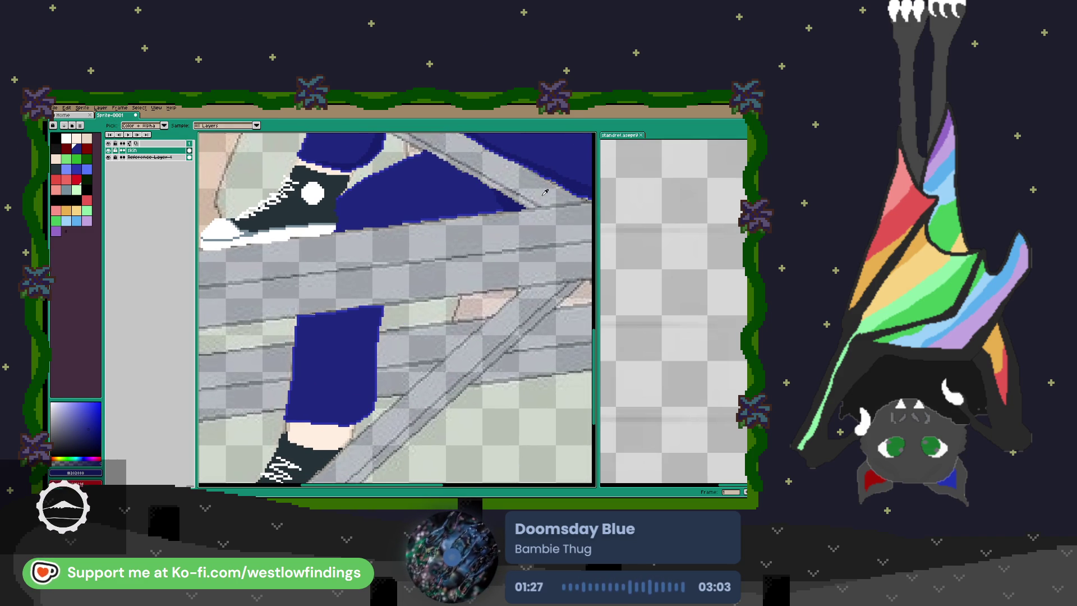
left_click(517, 204)
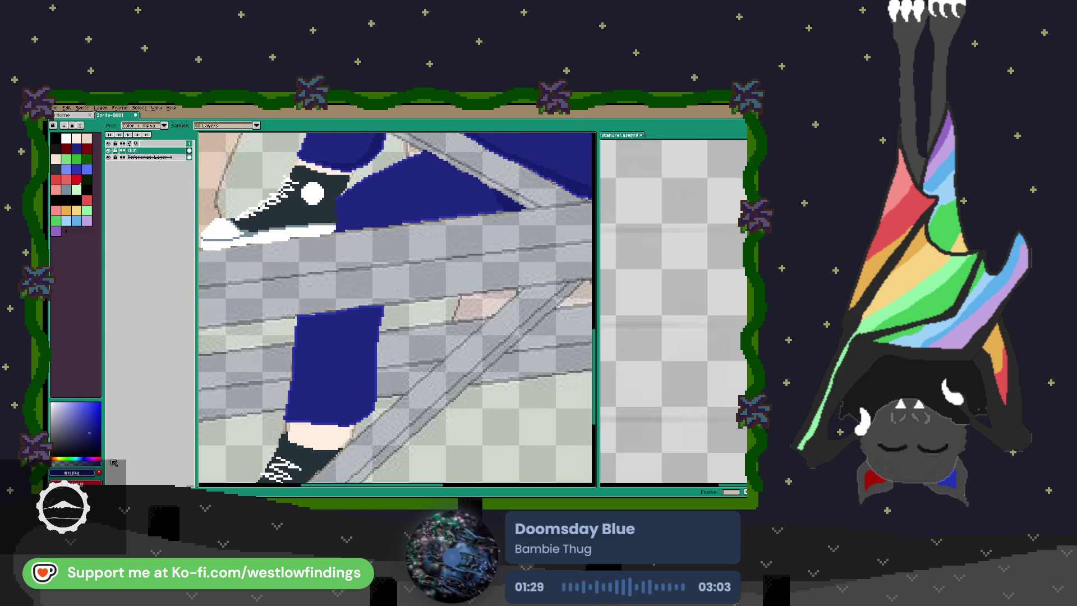
left_click(80, 125)
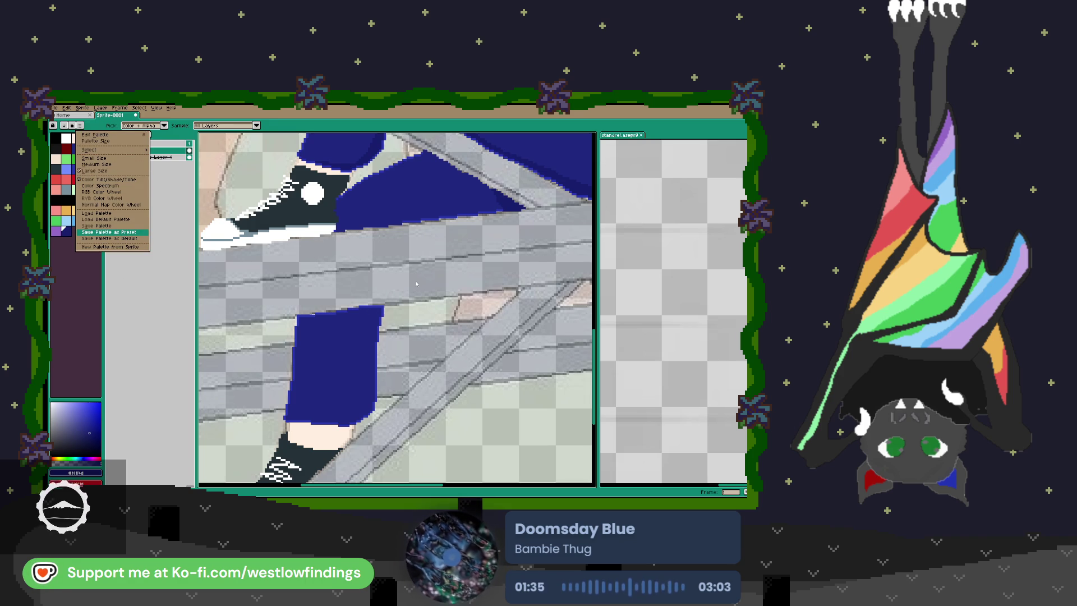
- Draw a darker navy shading line down the lower jeans leg and fill the area beside it
left_click(424, 309)
left_click_drag(353, 354, 369, 302)
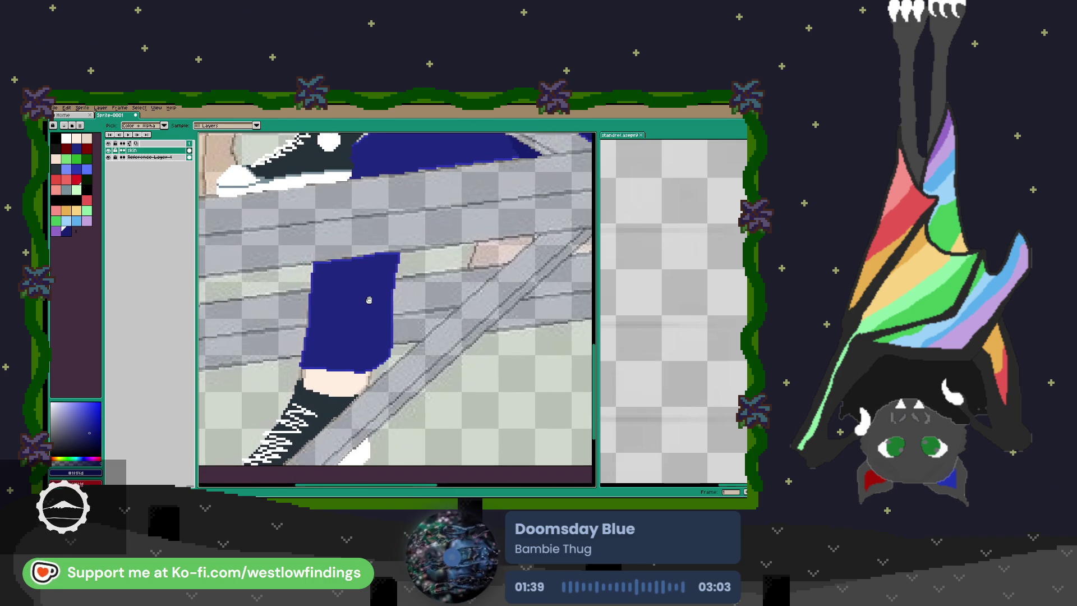
key("b")
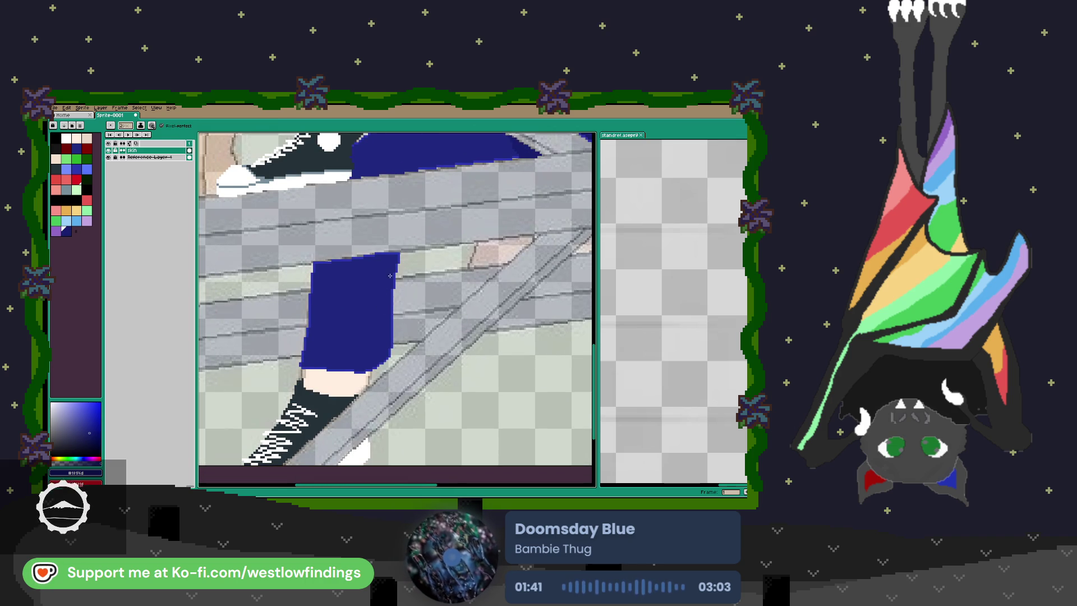
mouse_move(384, 310)
left_mouse_down()
mouse_move(372, 348)
mouse_move(326, 362)
left_mouse_up()
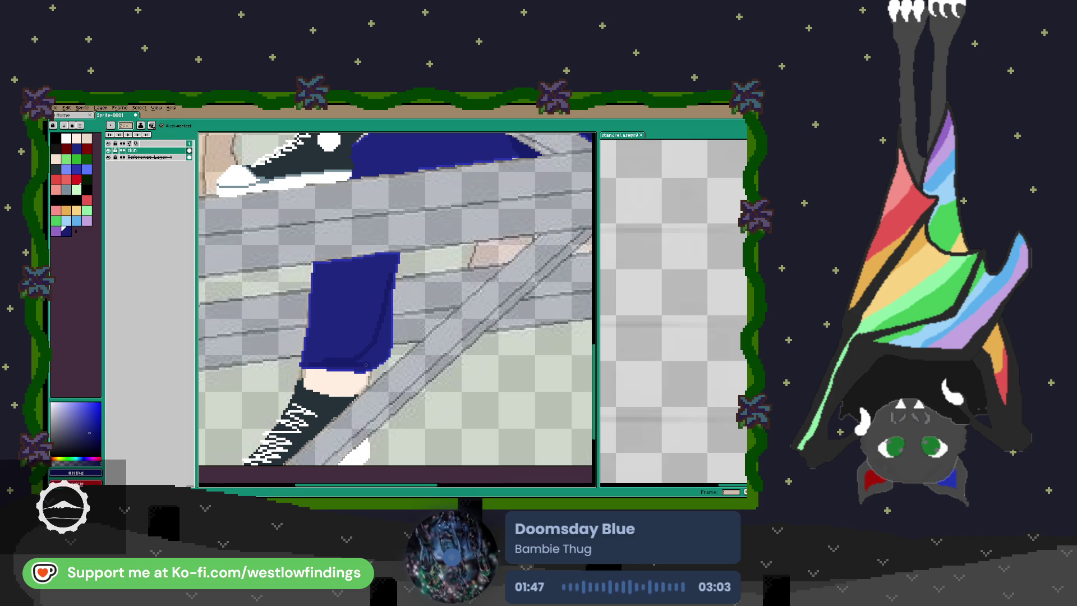
key("g")
left_click(381, 354)
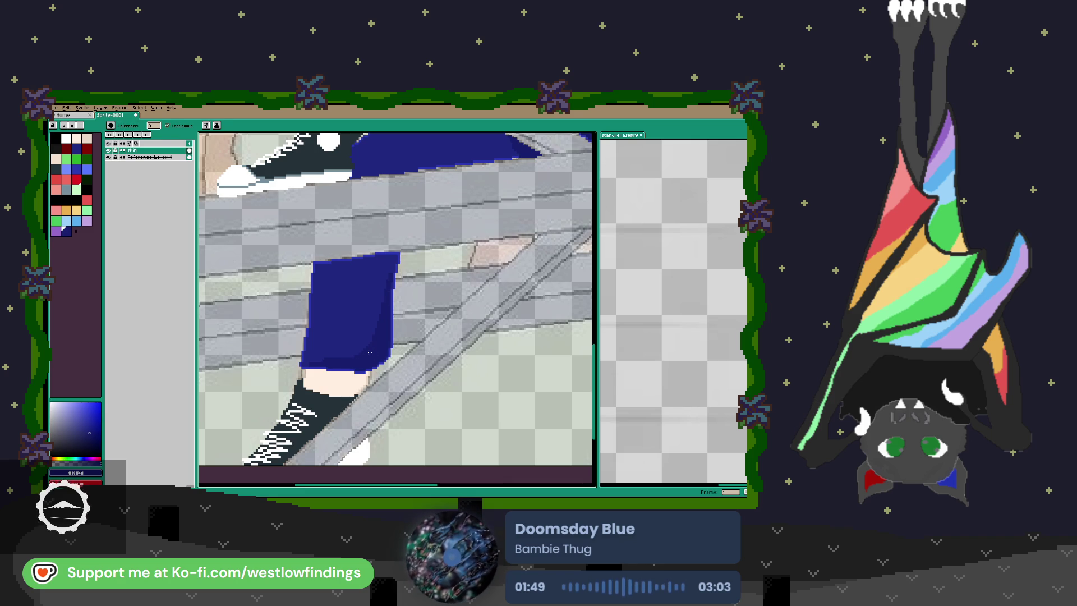
- Pencil a dark navy line along the jeans hem instead of the undone hem fill
scroll(315, 361, "up", 3)
left_click(331, 344)
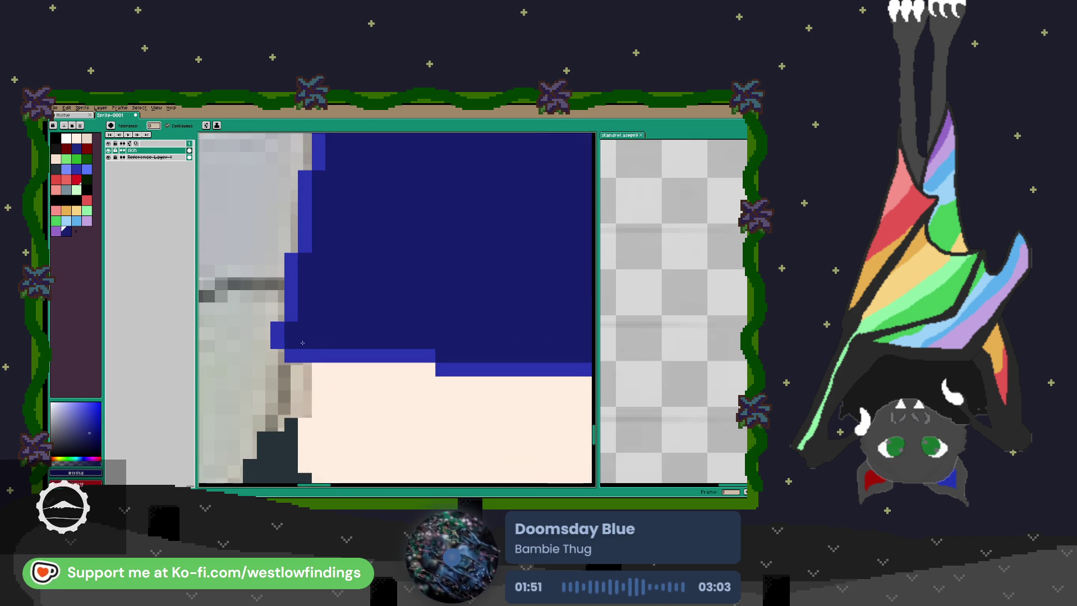
key("ctrl+z")
key("b")
left_click(295, 345)
left_click_drag(295, 344, 322, 343)
scroll(322, 344, "down", 3)
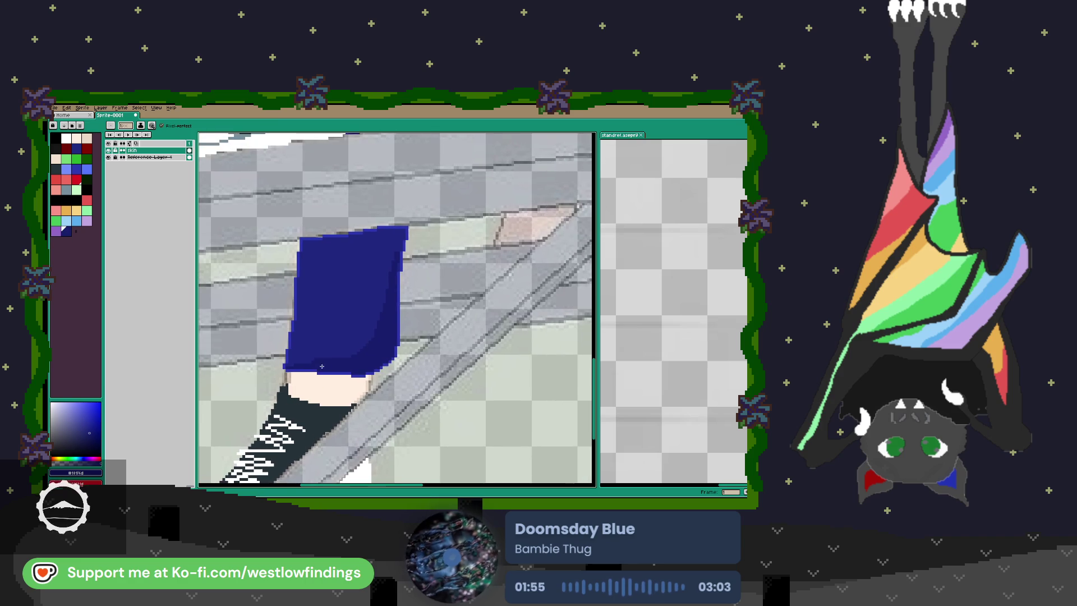
scroll(315, 357, "up", 1)
- Sample the navy and add navy pixels along the lower leg's top edge
left_click(308, 359, "alt")
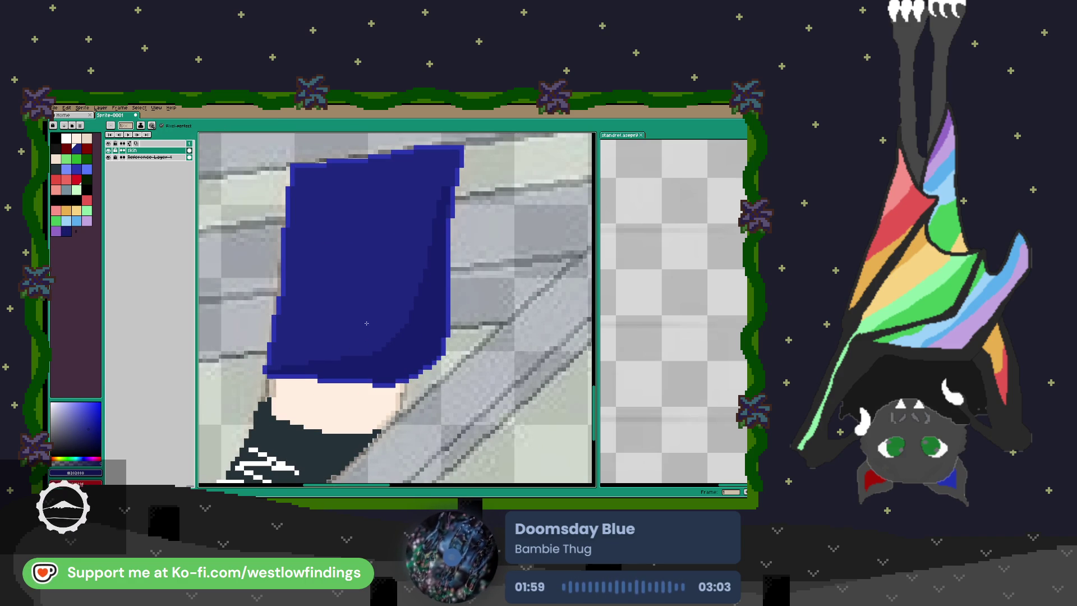
scroll(365, 338, "up", 5)
scroll(382, 329, "right", 2)
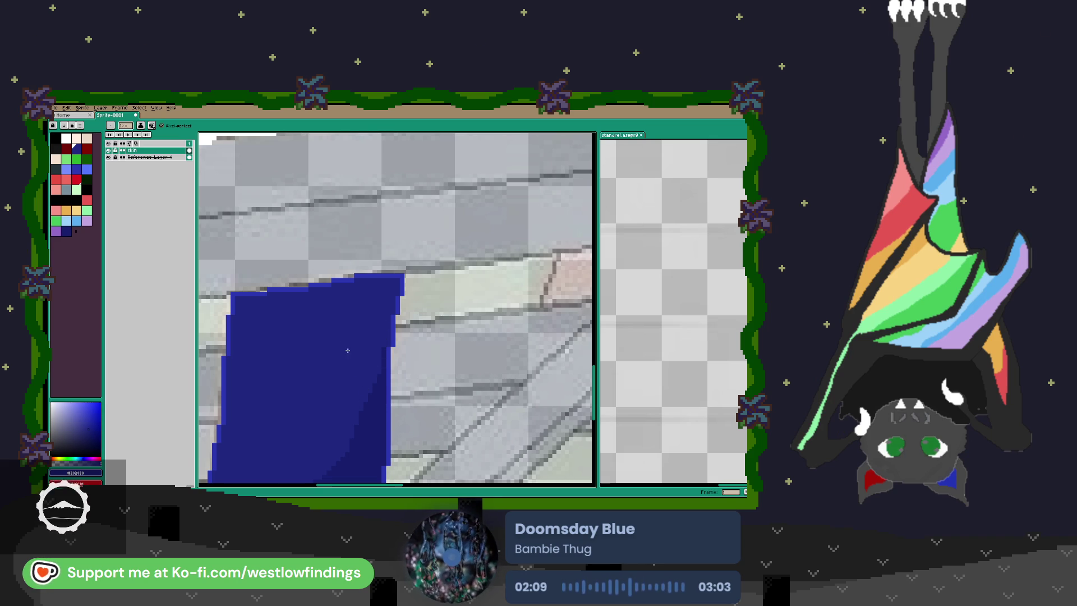
scroll(360, 303, "left", 4)
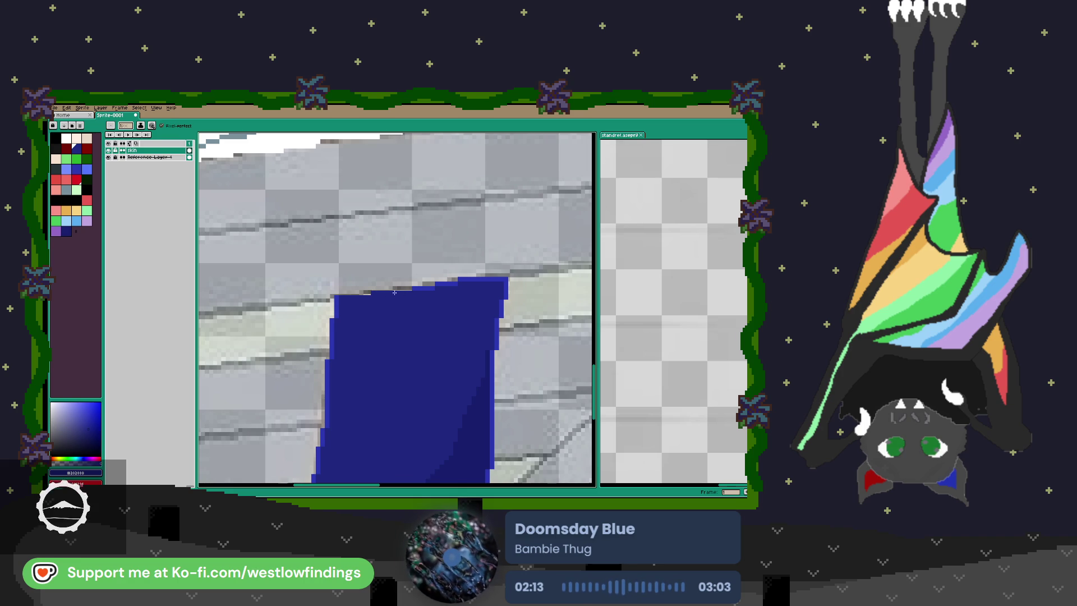
left_click_drag(415, 289, 440, 285)
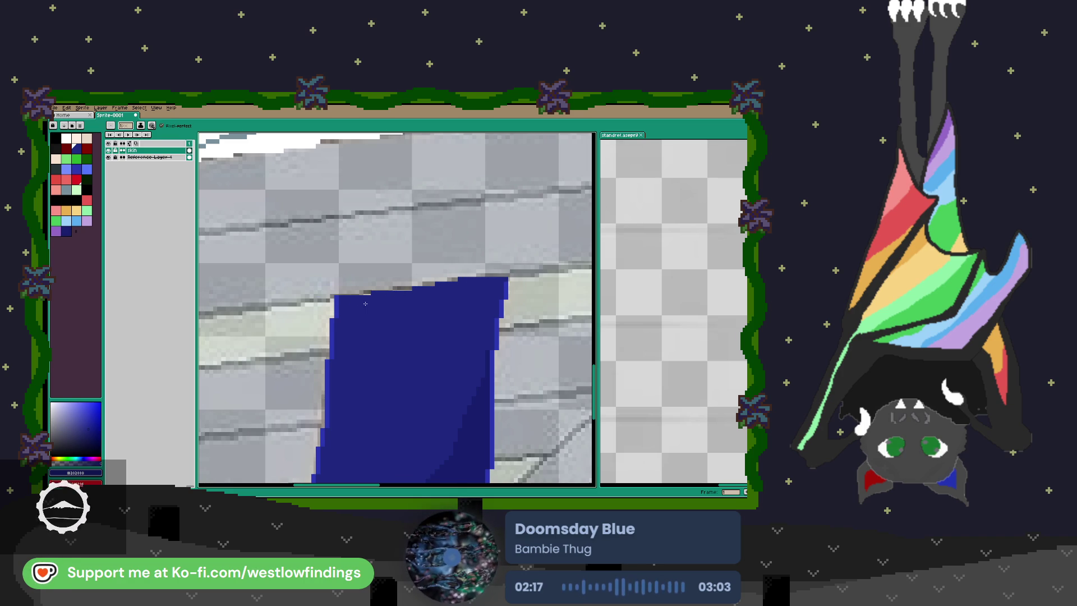
key("b")
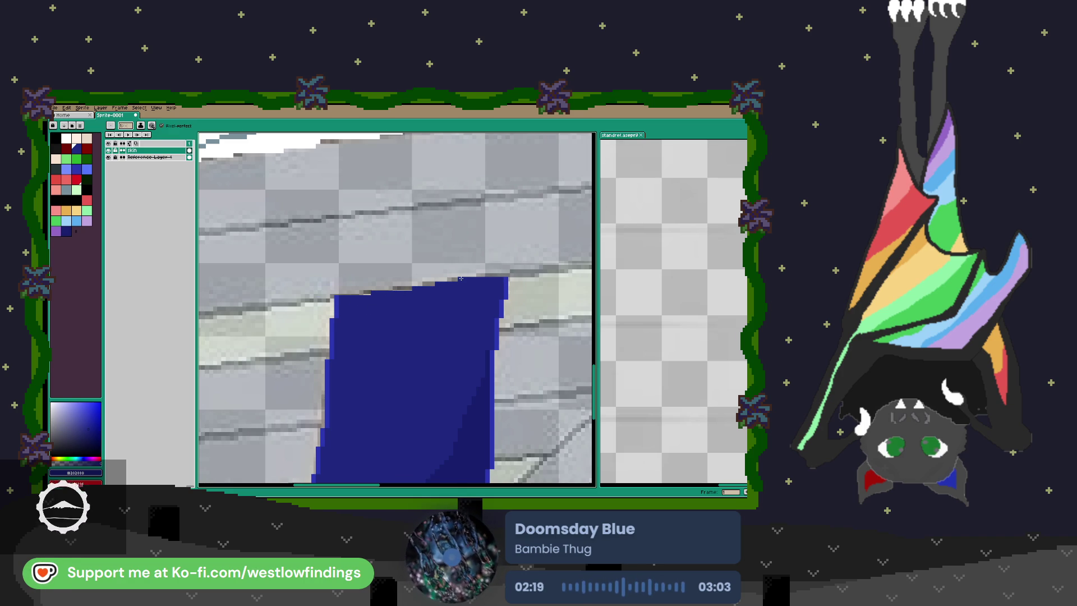
scroll(337, 297, "down", 10)
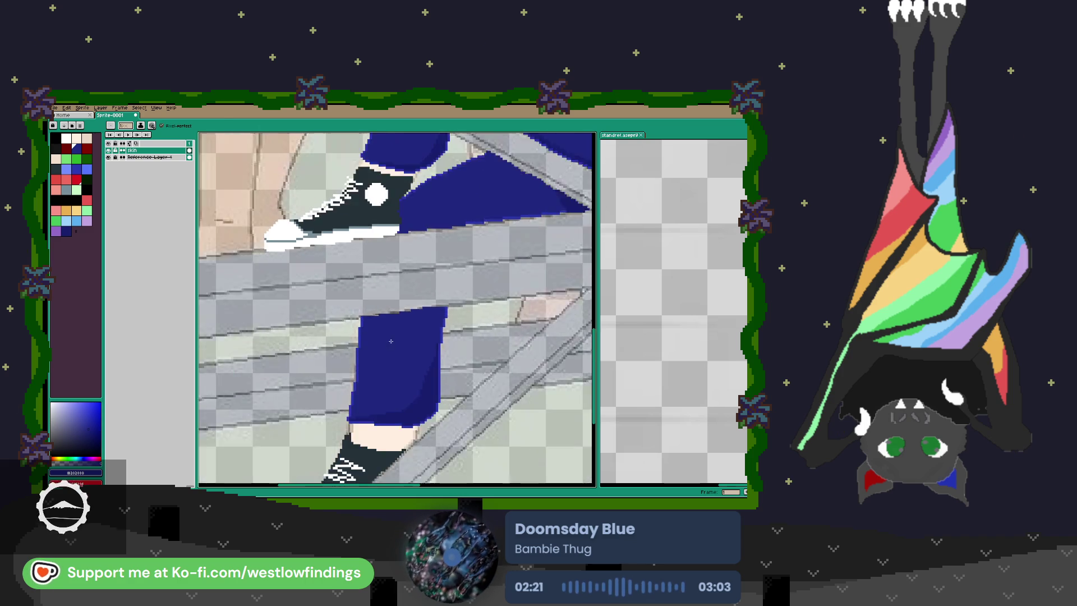
scroll(440, 327, "up", 5)
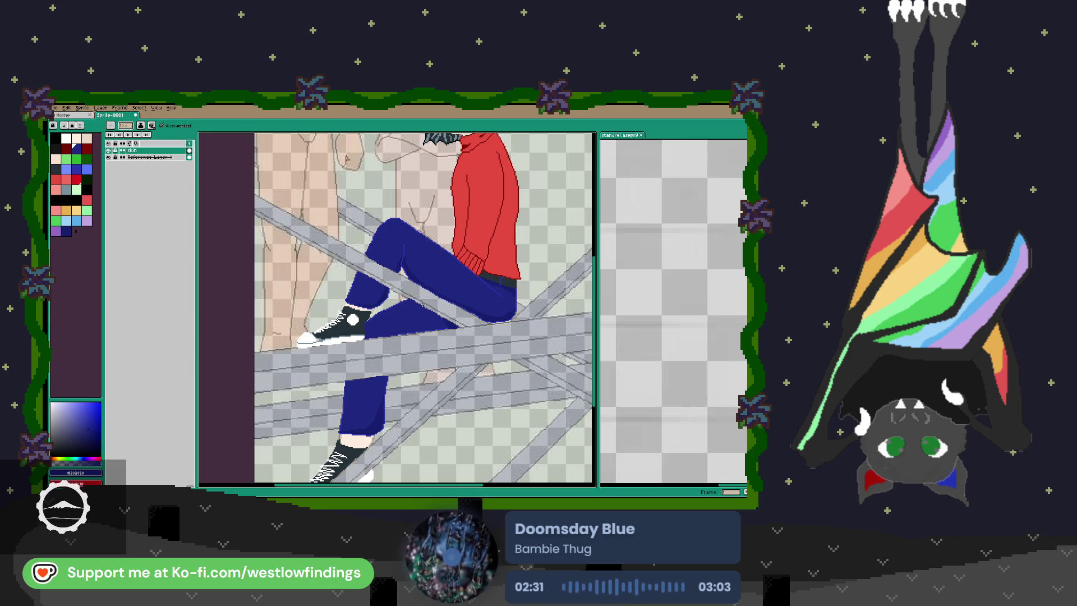
scroll(329, 353, "up", 3)
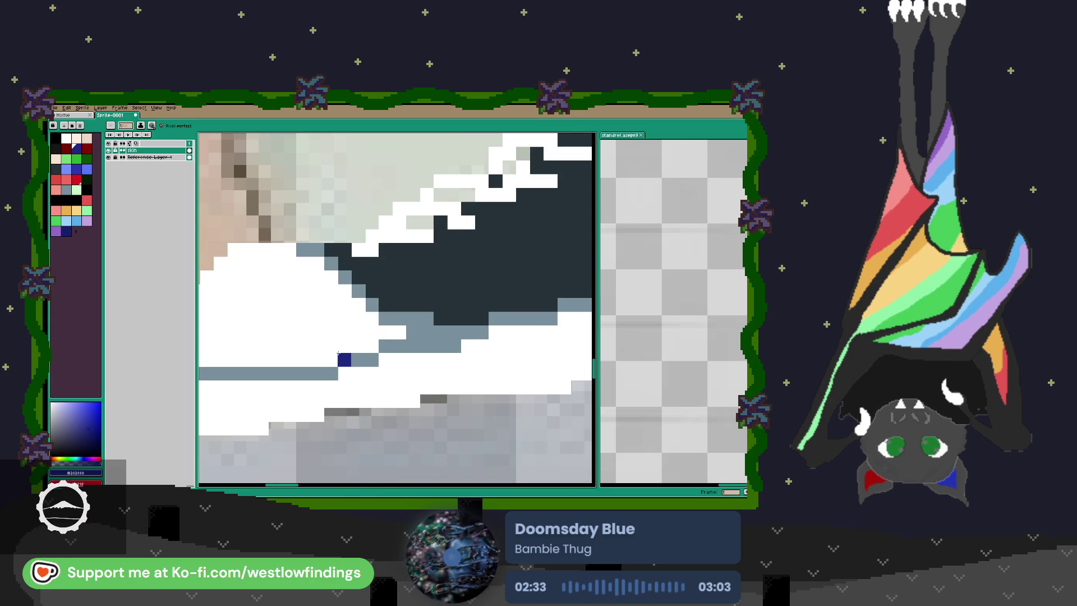
scroll(337, 349, "down", 3)
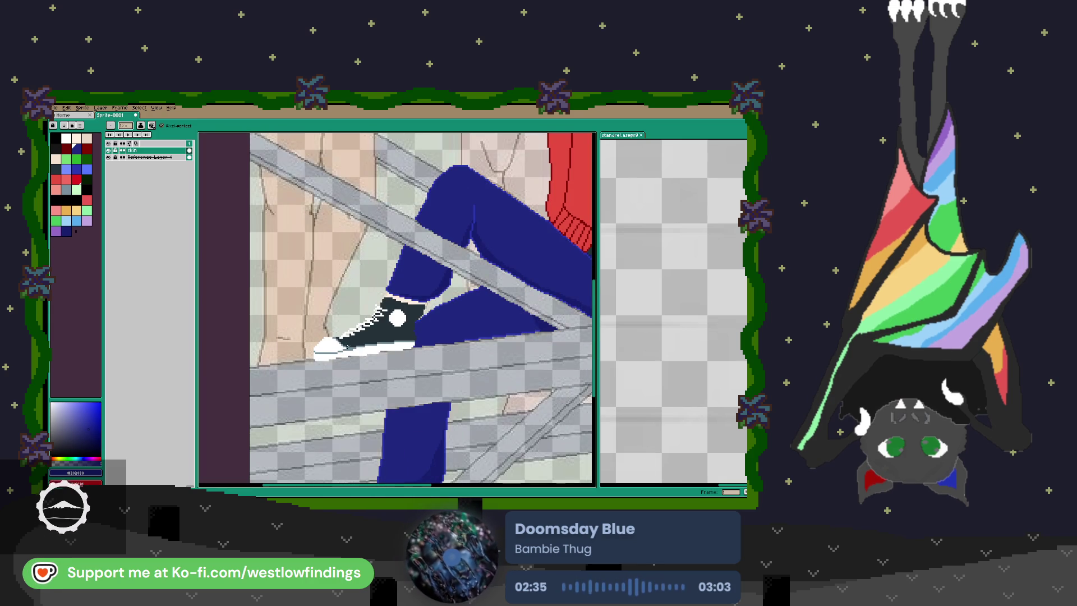
scroll(347, 340, "up", 3)
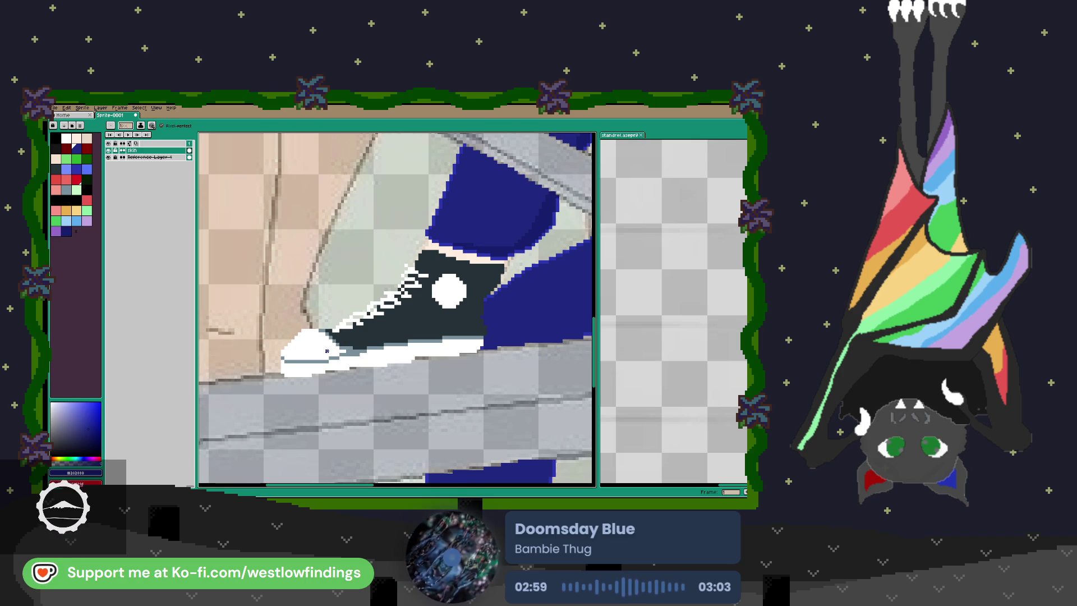
scroll(327, 351, "down", 5)
scroll(319, 340, "up", 3)
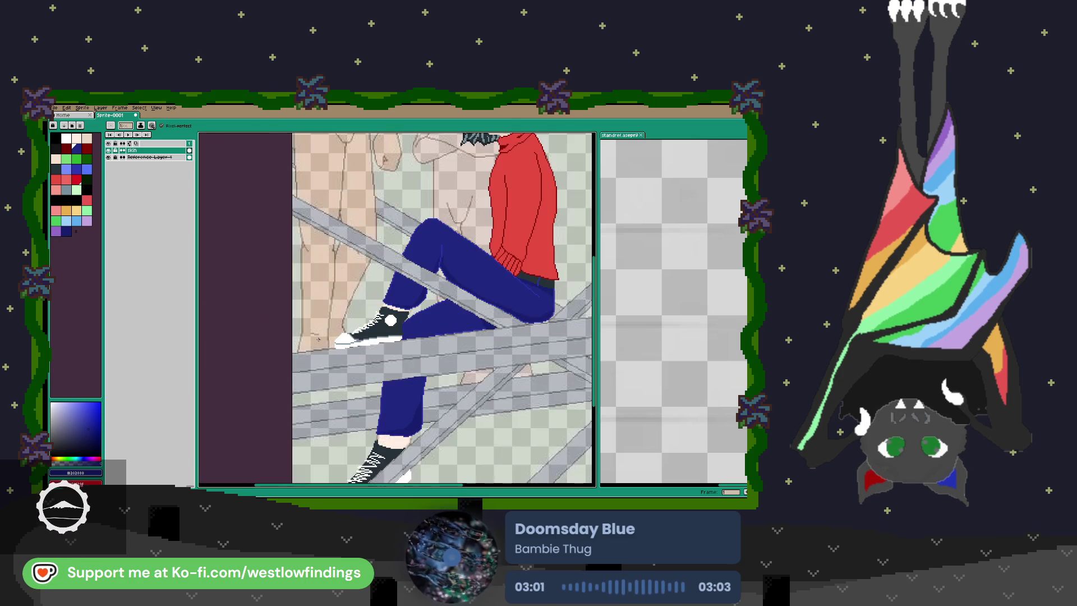
scroll(318, 340, "down", 3)
scroll(423, 298, "up", 3)
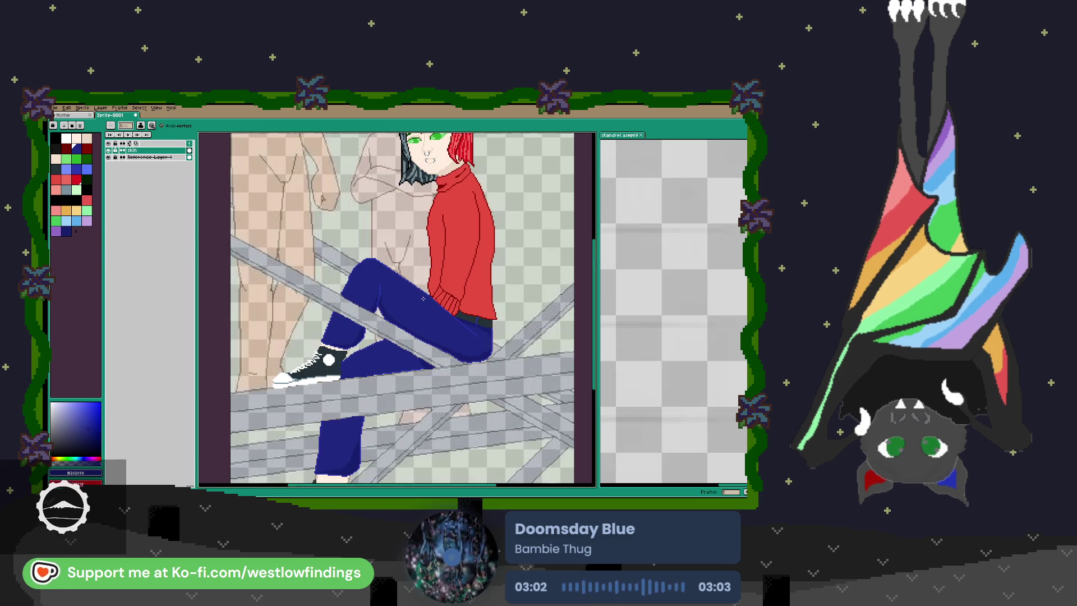
left_click_drag(423, 299, 443, 357)
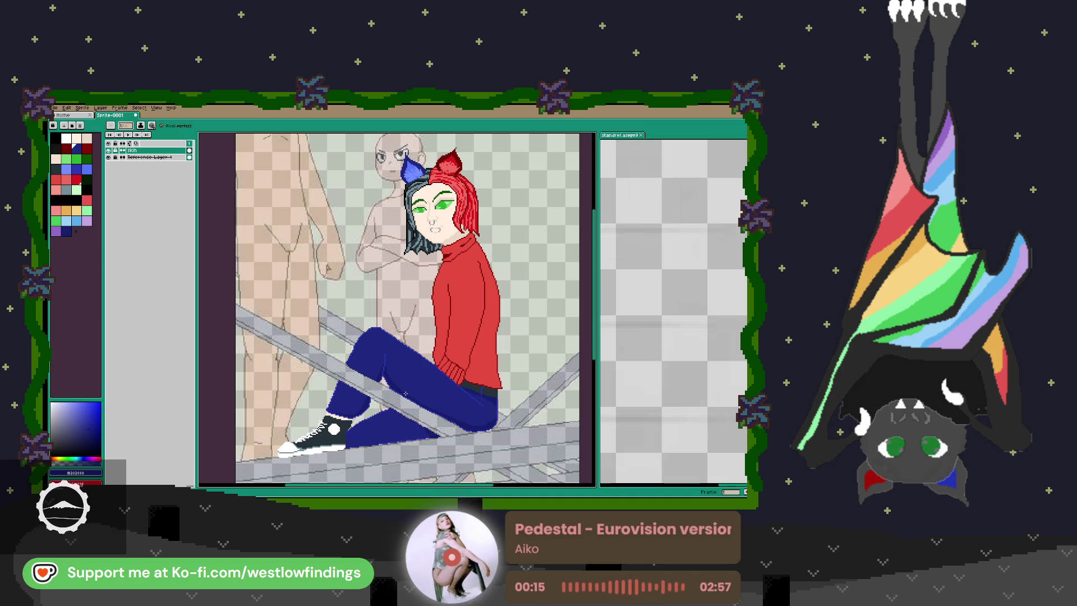
mouse_move(406, 393)
left_mouse_down()
mouse_move(471, 289)
mouse_move(437, 372)
mouse_move(344, 348)
mouse_move(297, 365)
mouse_move(392, 324)
mouse_move(393, 335)
left_mouse_up()
scroll(471, 289, "up", 2)
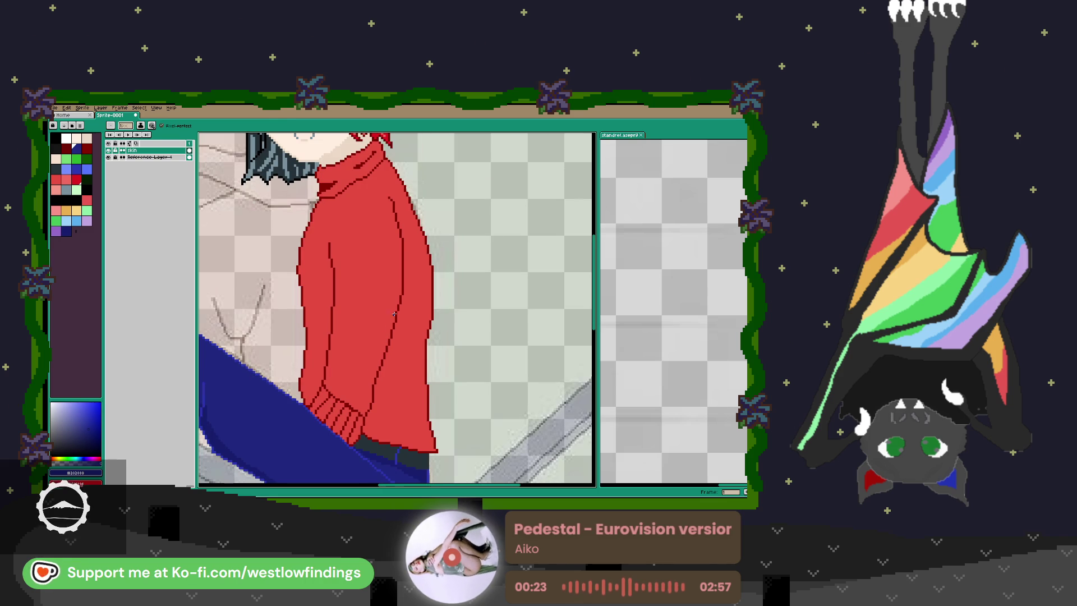
- Pick the red palette swatch, then choose a custom red shade in the colour picker box
key("i")
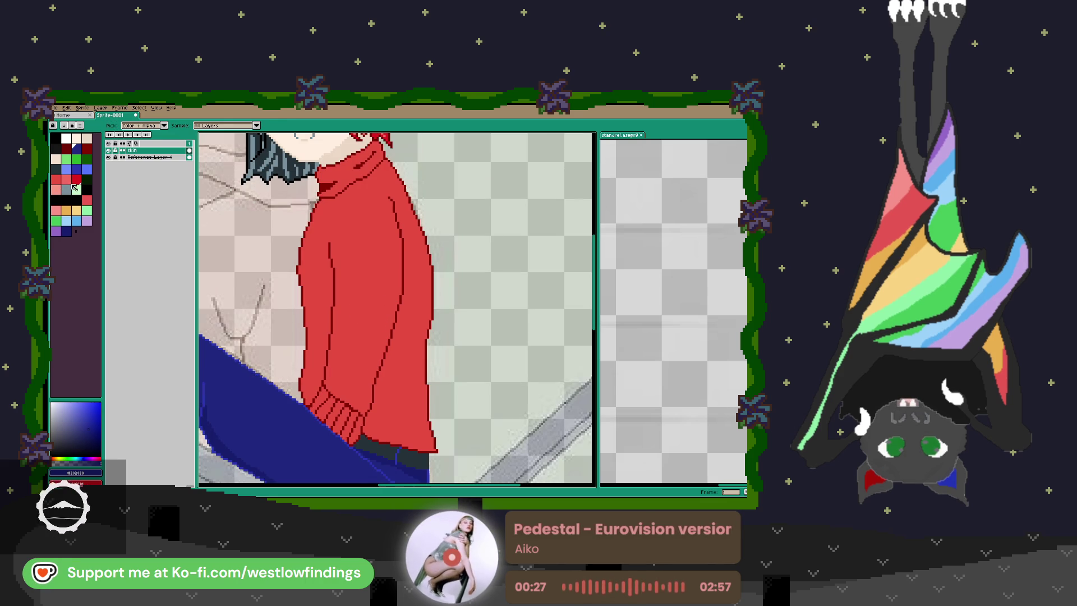
left_click(56, 180)
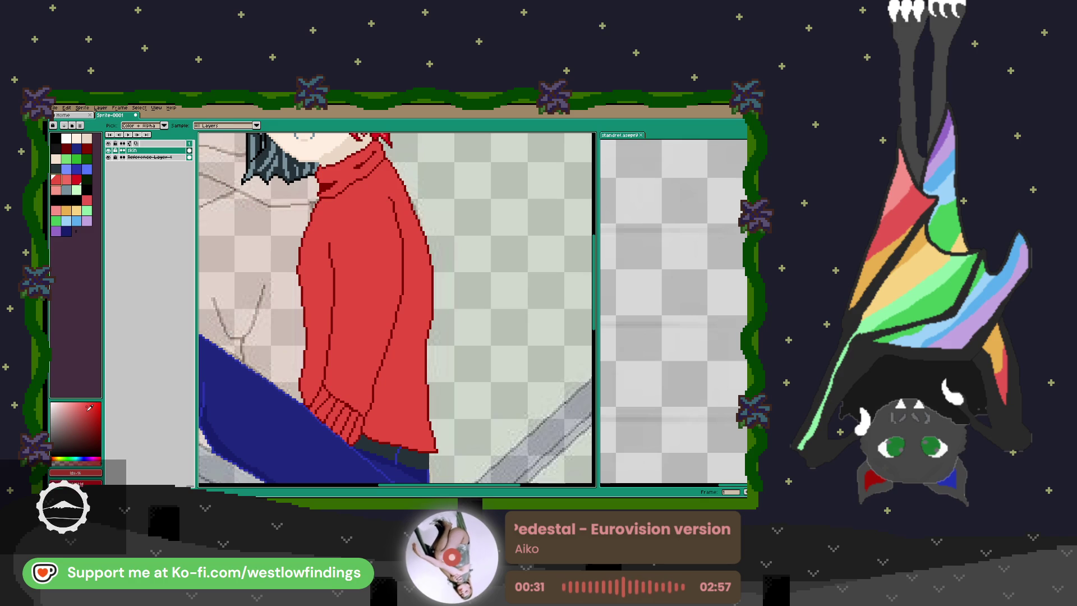
left_click(89, 408)
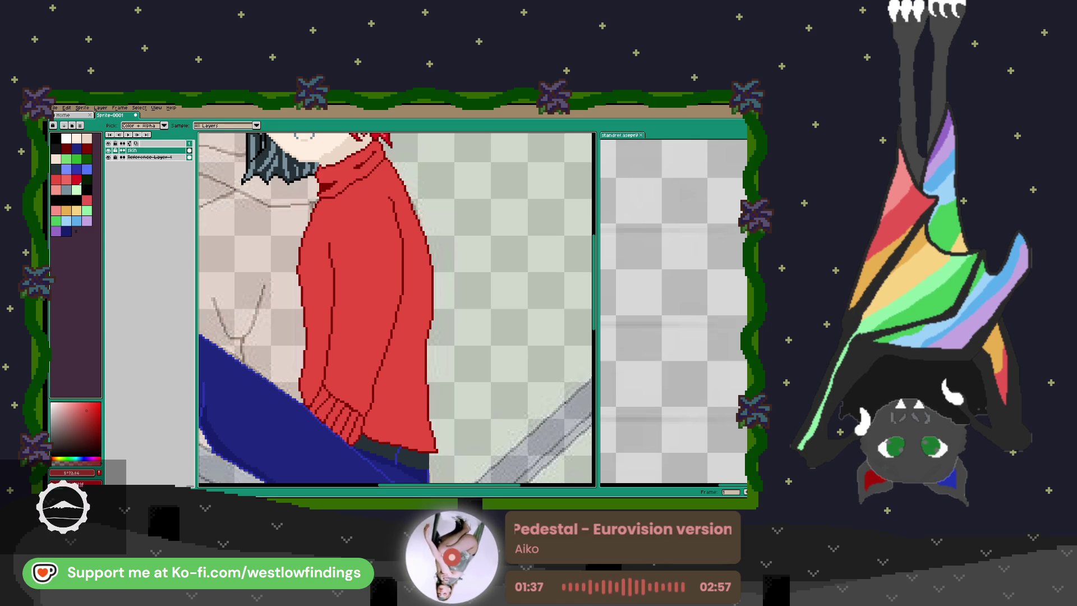
- Try blue and base-red swatches, settle on a darker red from the shade box, then return to the Pencil
left_click(76, 147)
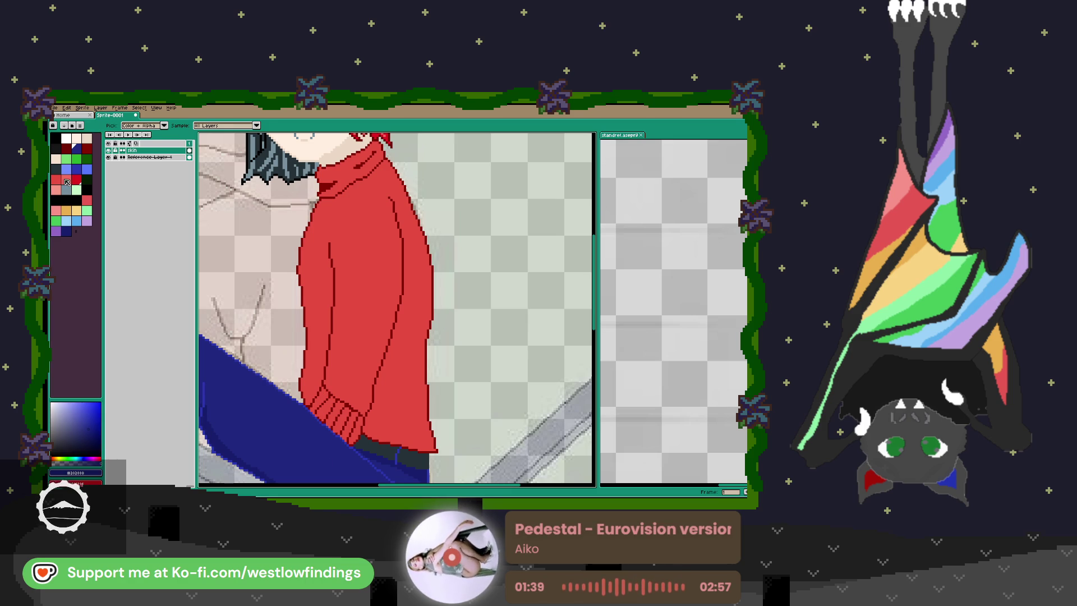
left_click(56, 180)
left_click(86, 414)
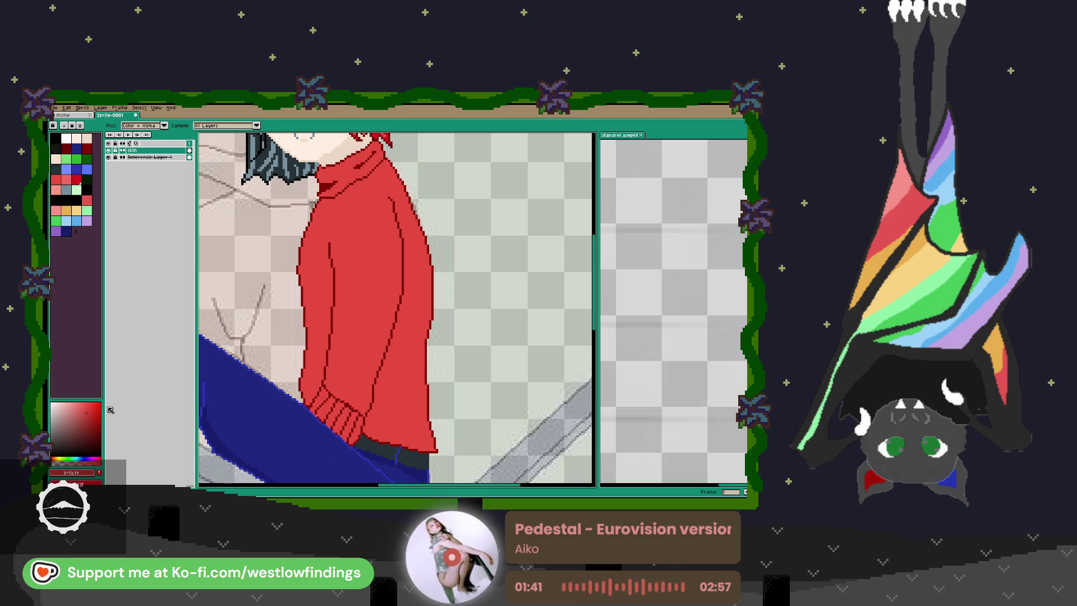
left_click(57, 180)
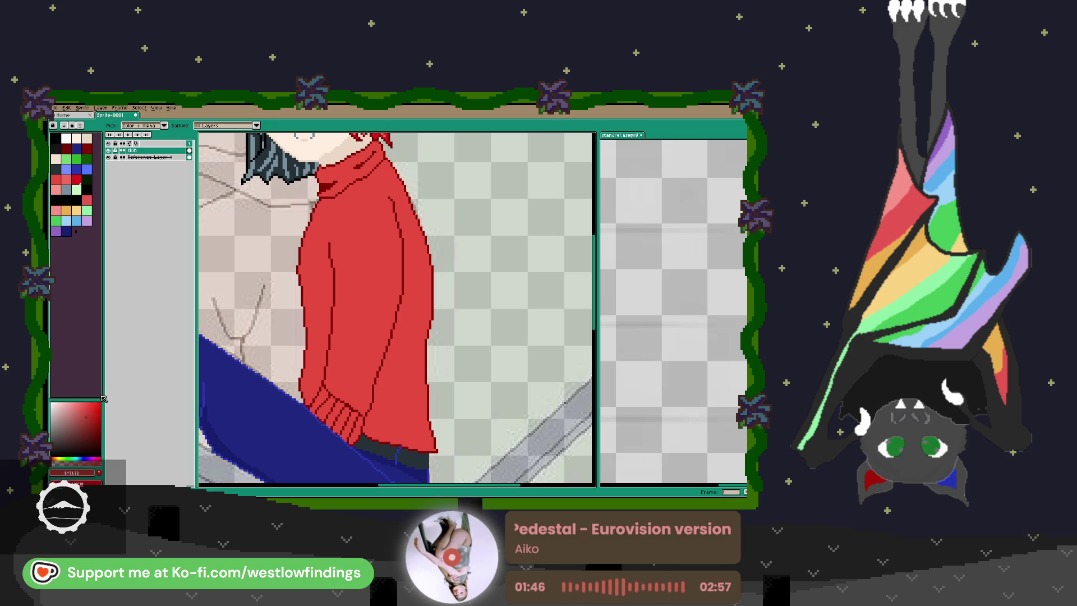
key("v")
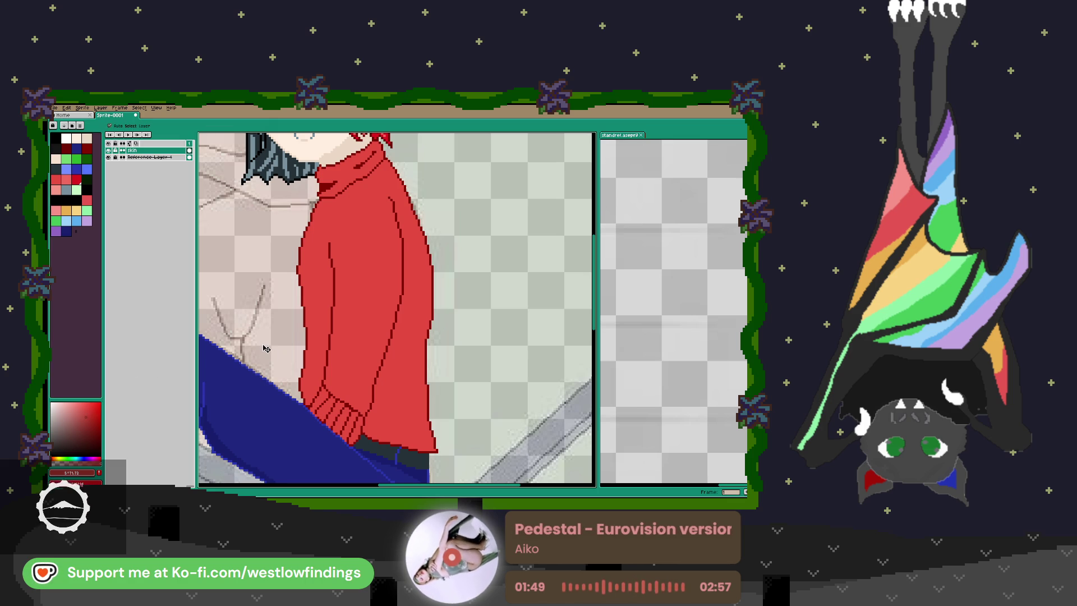
left_click(89, 420)
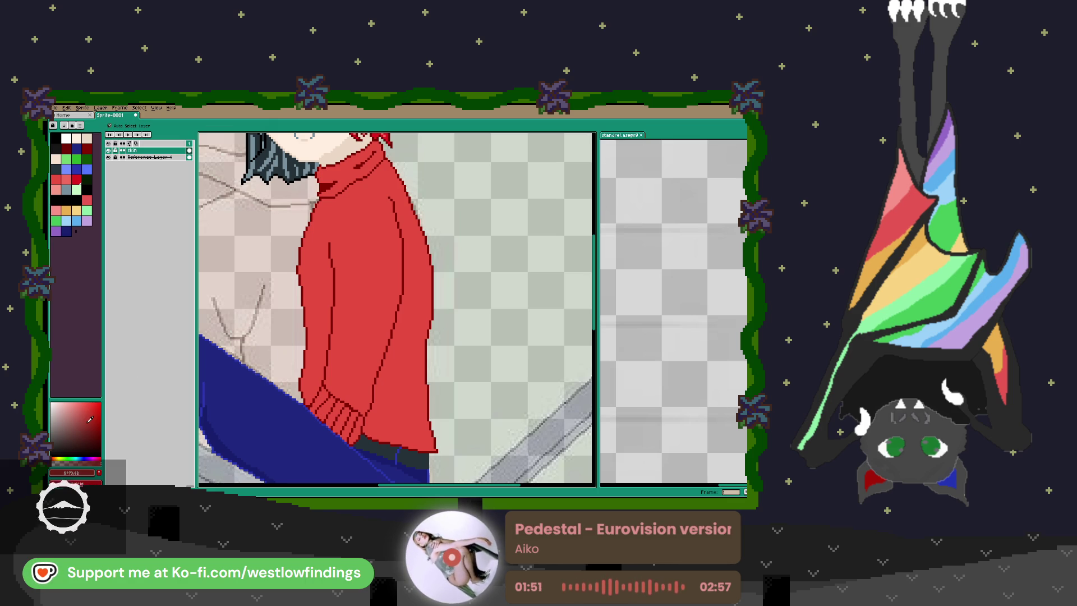
left_click(56, 180)
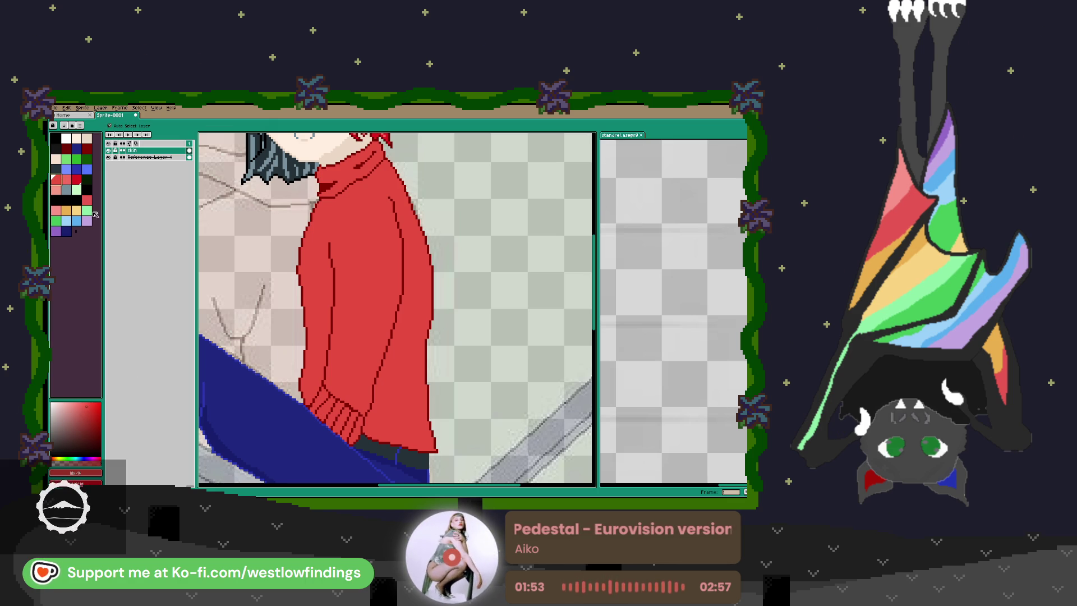
left_click(88, 421)
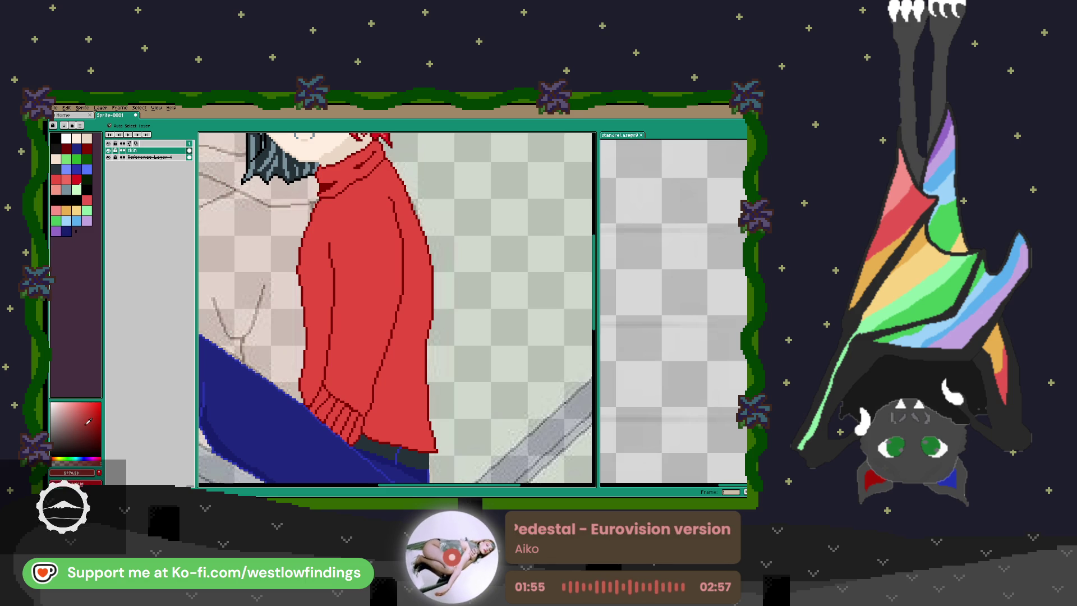
key("b")
scroll(347, 333, "up", 1)
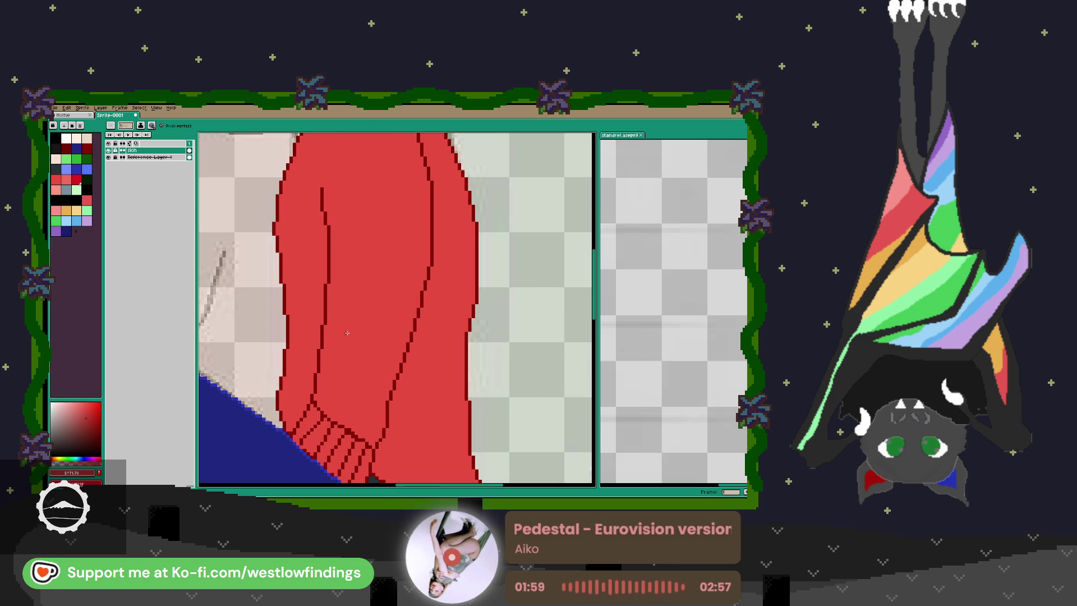
- Draw dark-red fold shading strokes across the sweater body, sleeve and just above the cuff
left_click_drag(395, 373, 341, 388)
left_click_drag(330, 340, 362, 363)
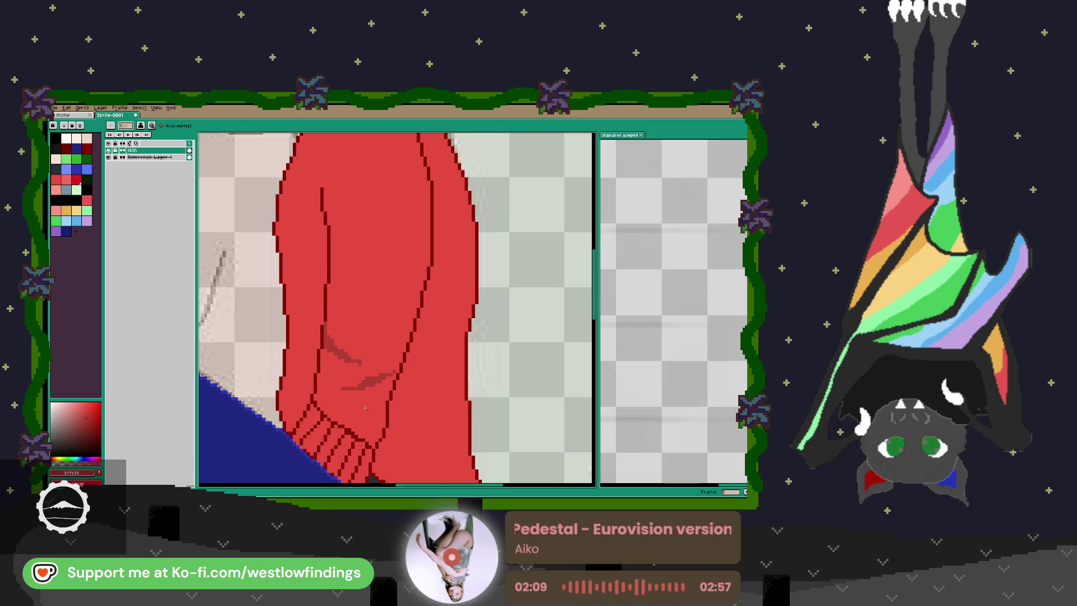
mouse_move(387, 402)
left_mouse_down()
mouse_move(356, 403)
mouse_move(326, 383)
left_mouse_up()
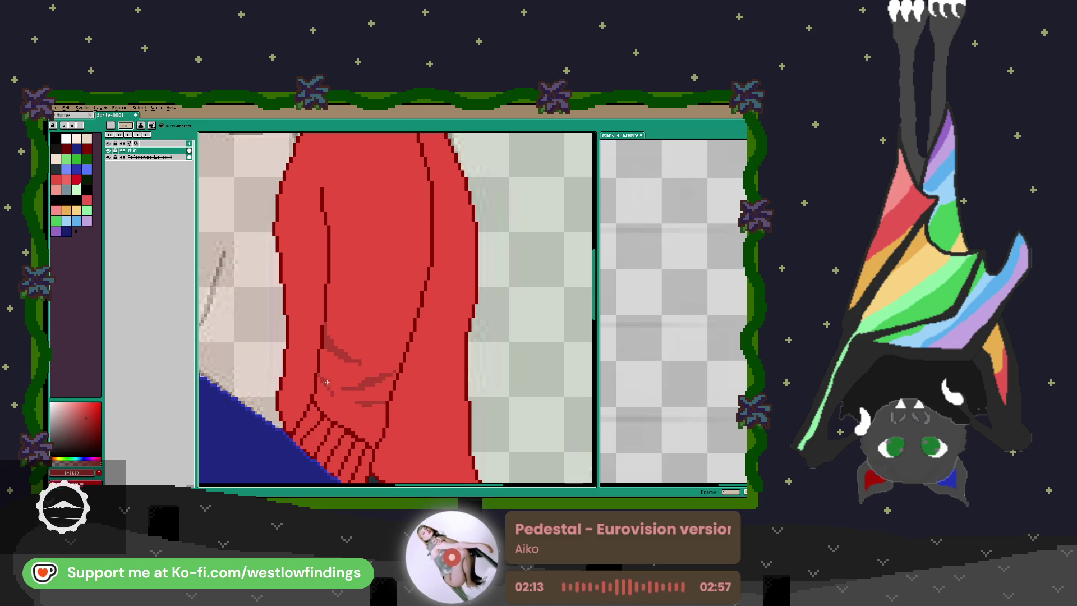
mouse_move(386, 427)
left_mouse_down()
mouse_move(364, 429)
mouse_move(373, 428)
left_mouse_up()
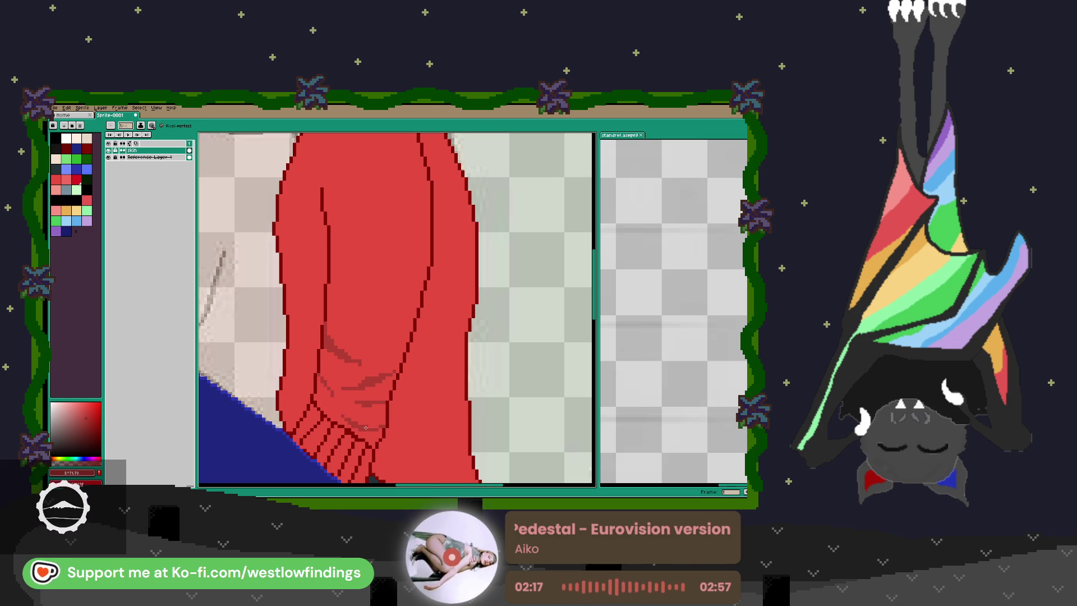
scroll(411, 291, "up", 2)
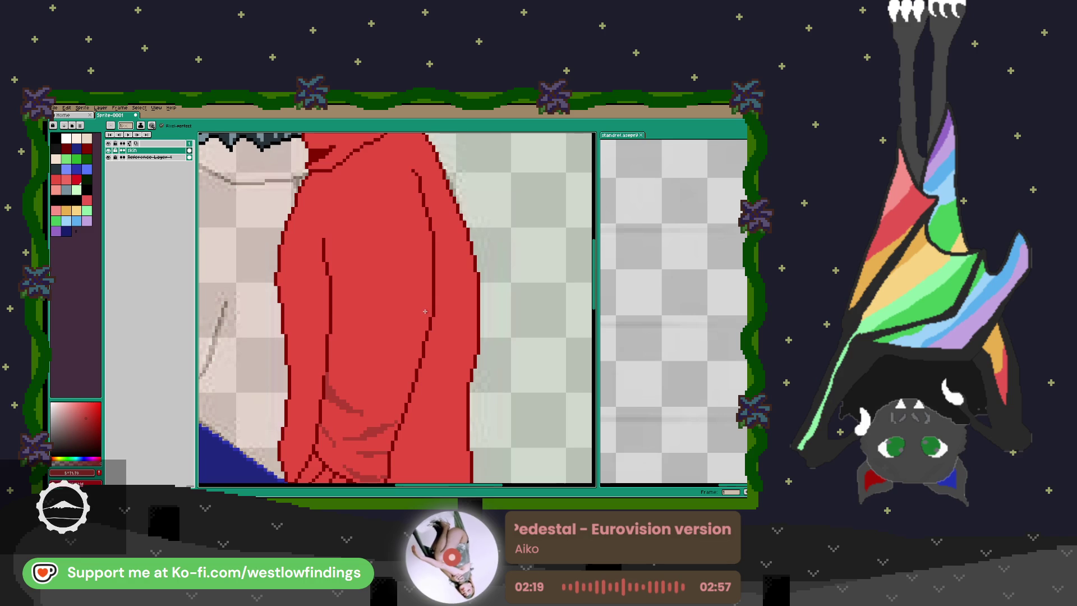
left_click_drag(427, 318, 377, 359)
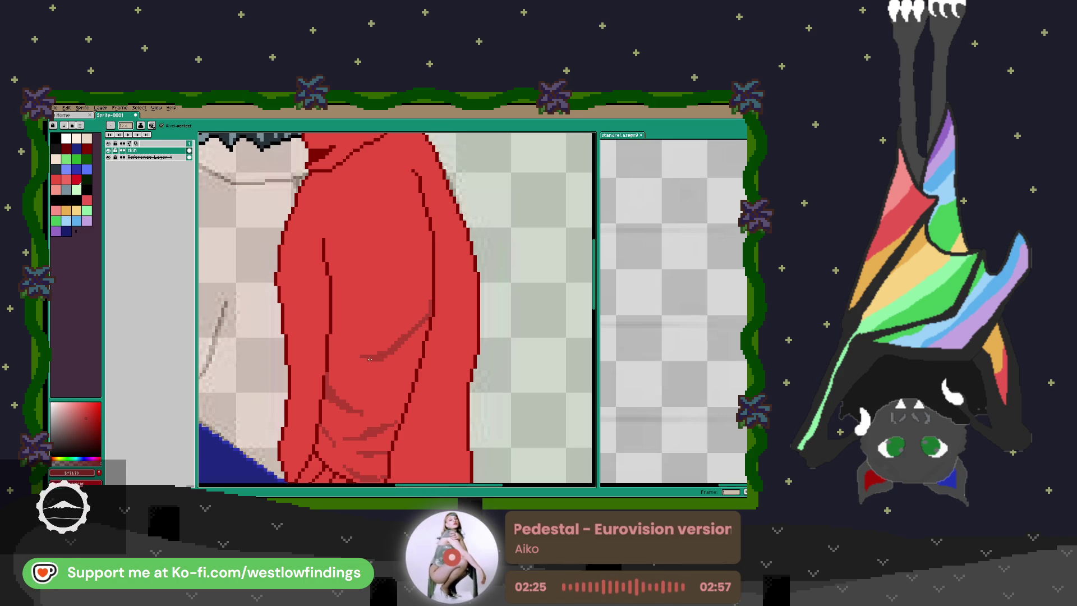
- Pan down to the sweater's lower hem and shade two lines along its bottom edge
left_click_drag(376, 357, 410, 382)
left_click_drag(347, 396, 354, 294)
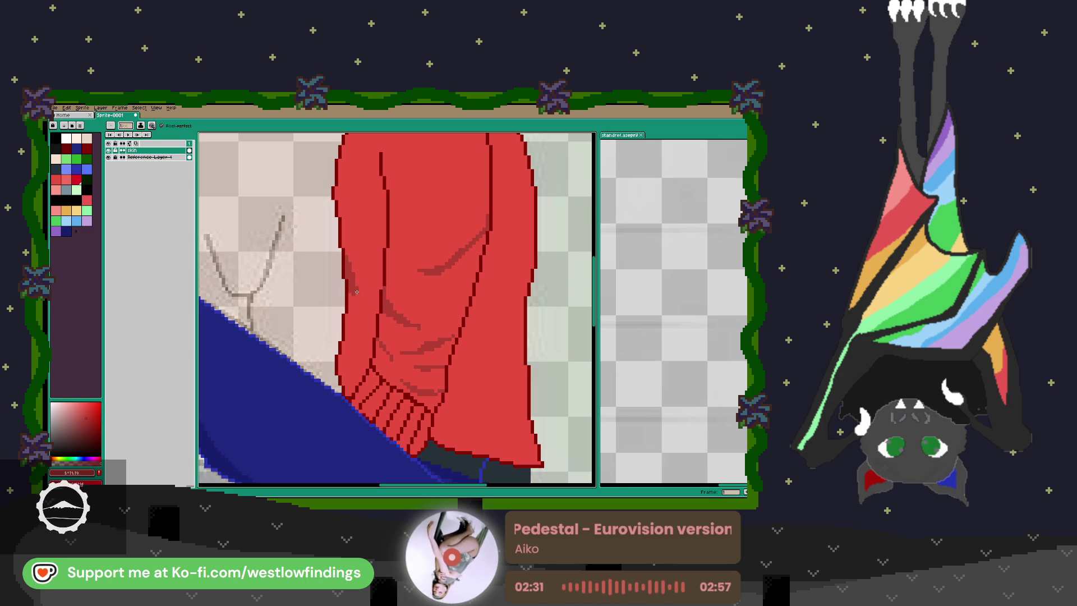
left_click_drag(468, 379, 348, 332)
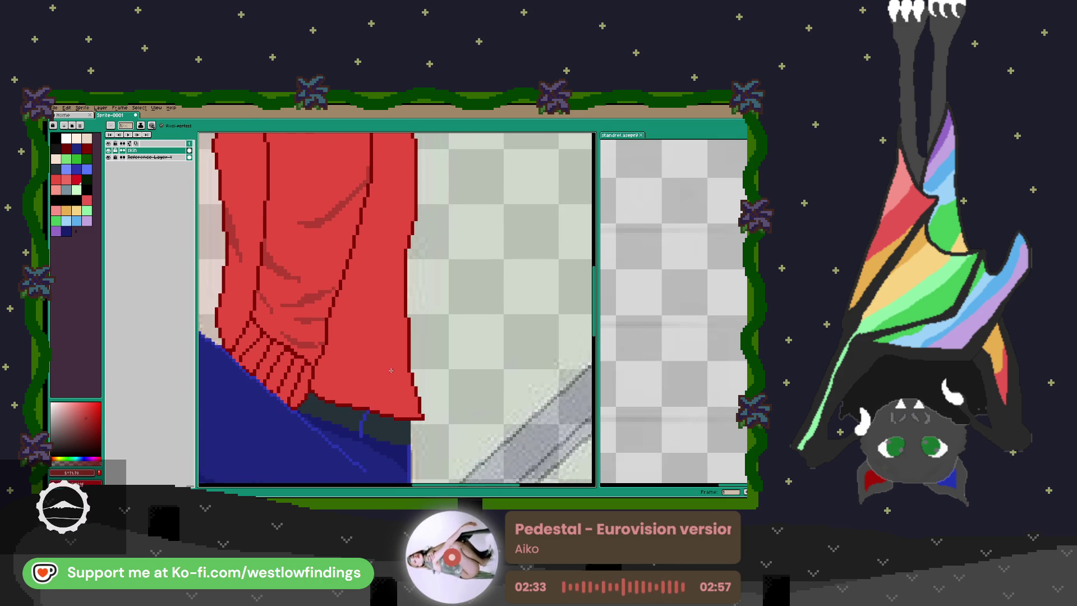
mouse_move(407, 374)
left_mouse_down()
mouse_move(337, 375)
mouse_move(382, 382)
left_mouse_up()
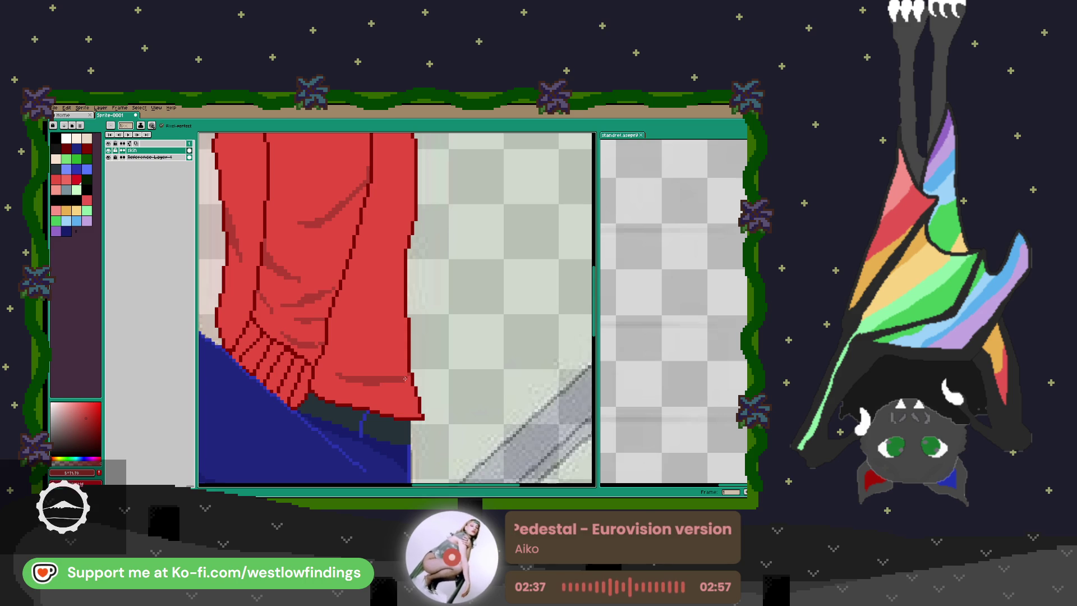
left_click_drag(387, 383, 407, 383)
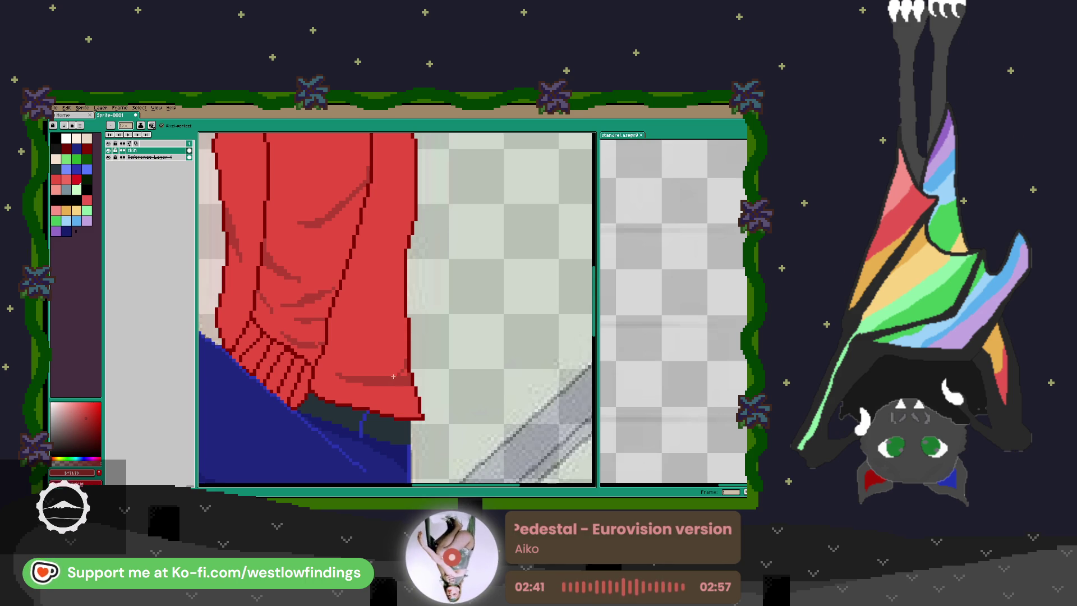
- Outline the sweater hem and bucket-fill the hem band with darker red
scroll(422, 396, "down", 1)
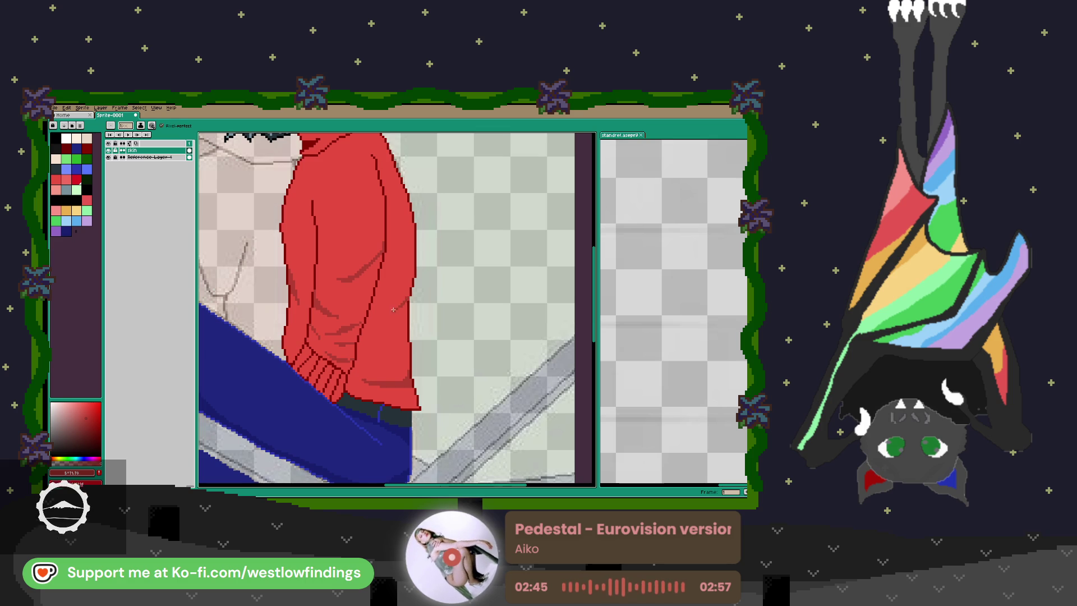
scroll(394, 309, "up", 3)
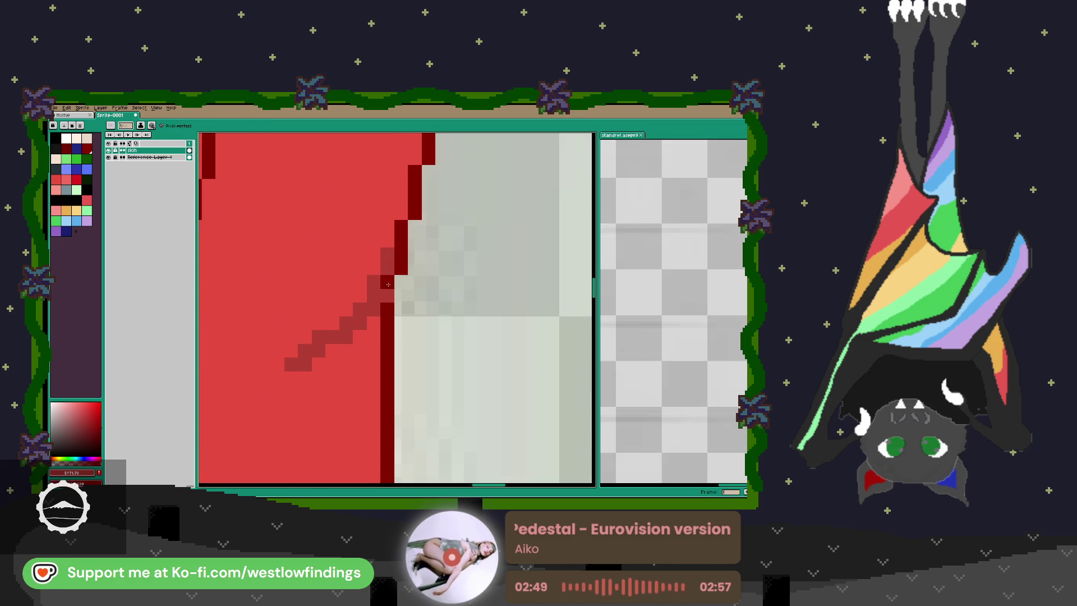
scroll(389, 279, "down", 4)
scroll(400, 337, "up", 3)
left_click_drag(283, 243, 406, 265)
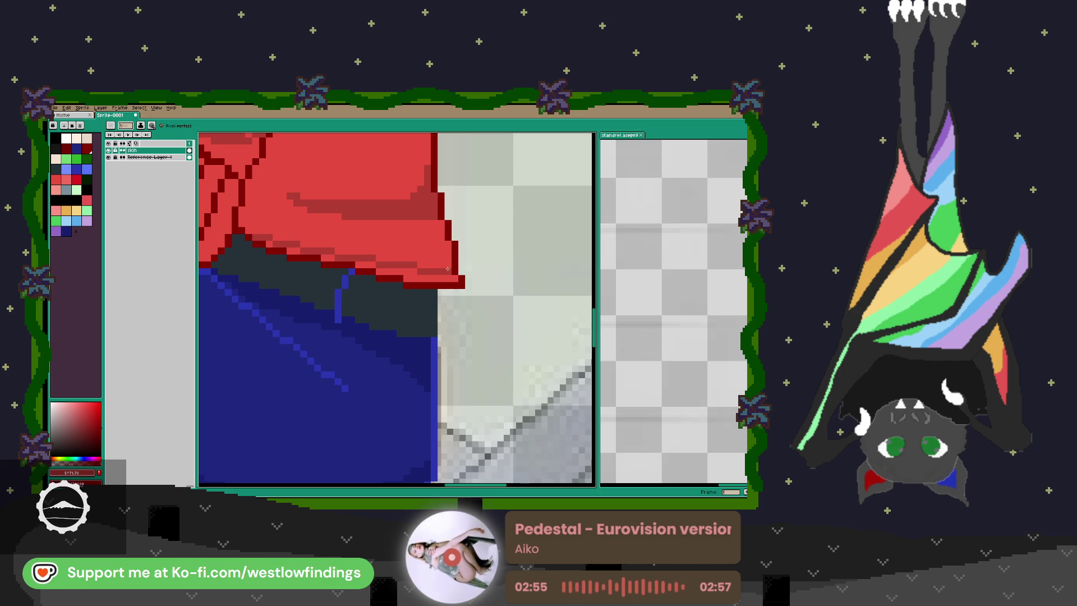
key("g")
left_click(430, 277)
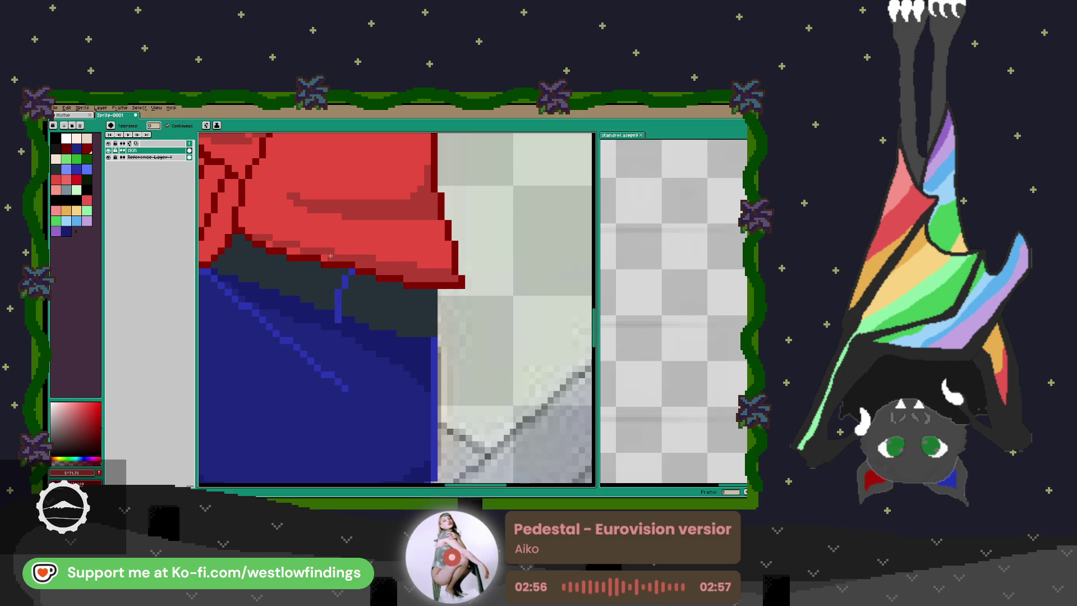
- Fill the dark shading wedges near the collar with lighter red
scroll(373, 298, "down", 3)
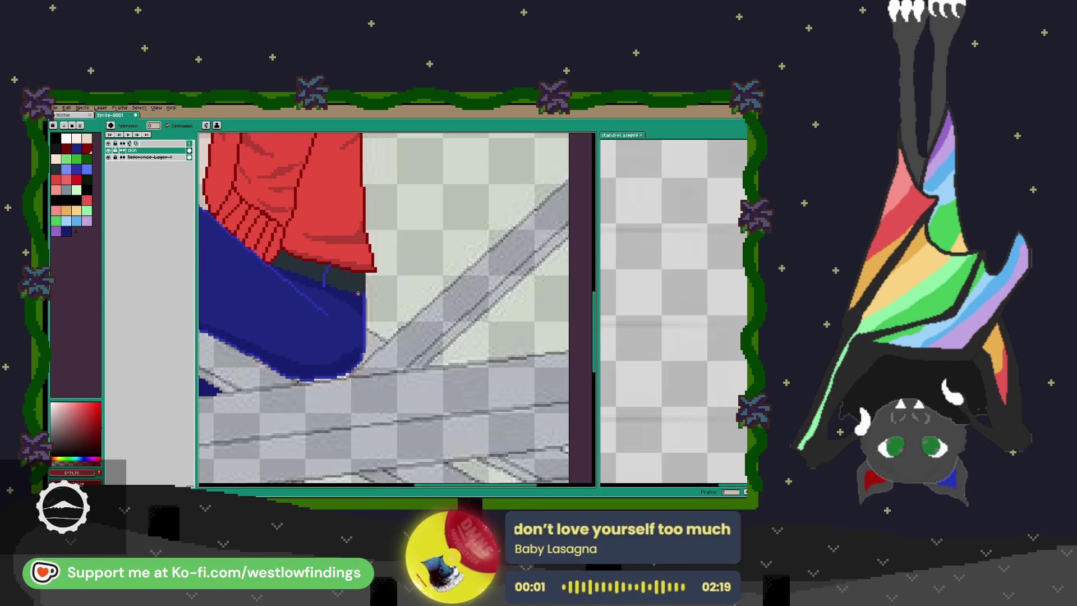
scroll(373, 298, "up", 5)
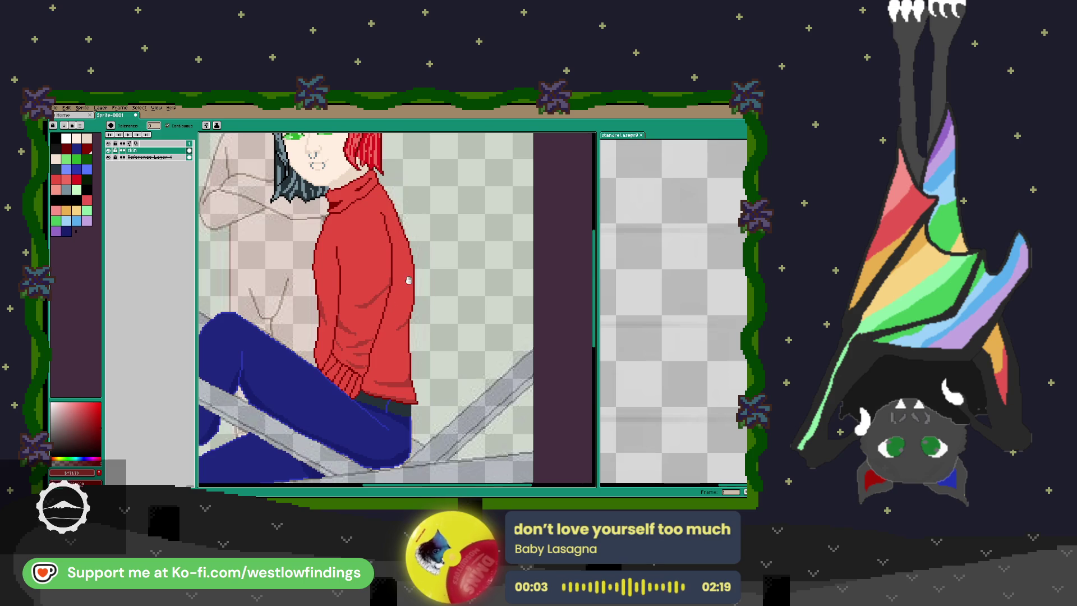
scroll(291, 304, "up", 4)
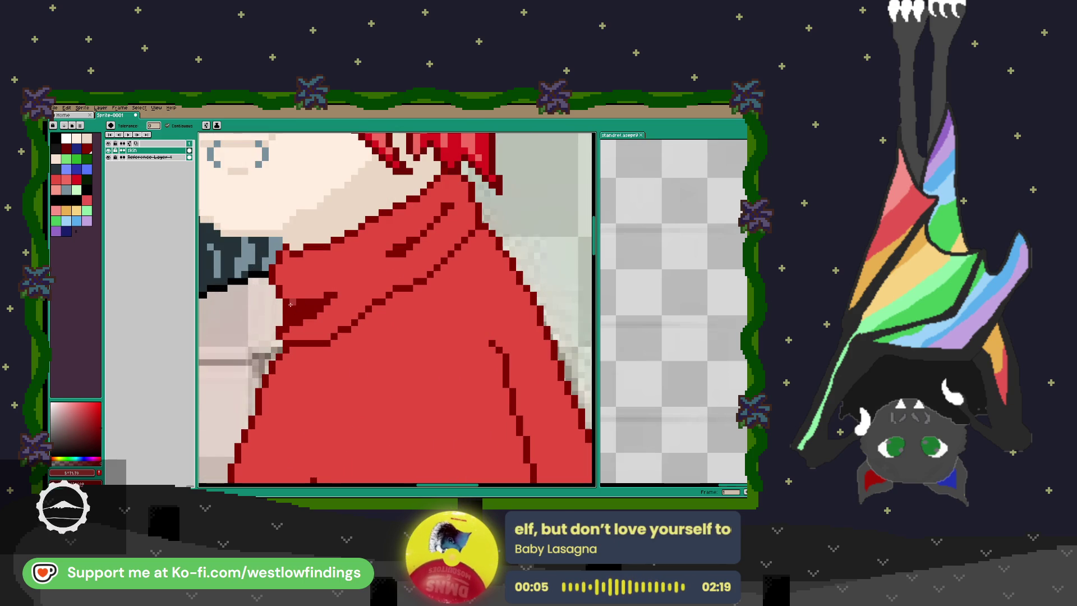
left_click(292, 303)
left_click(302, 314)
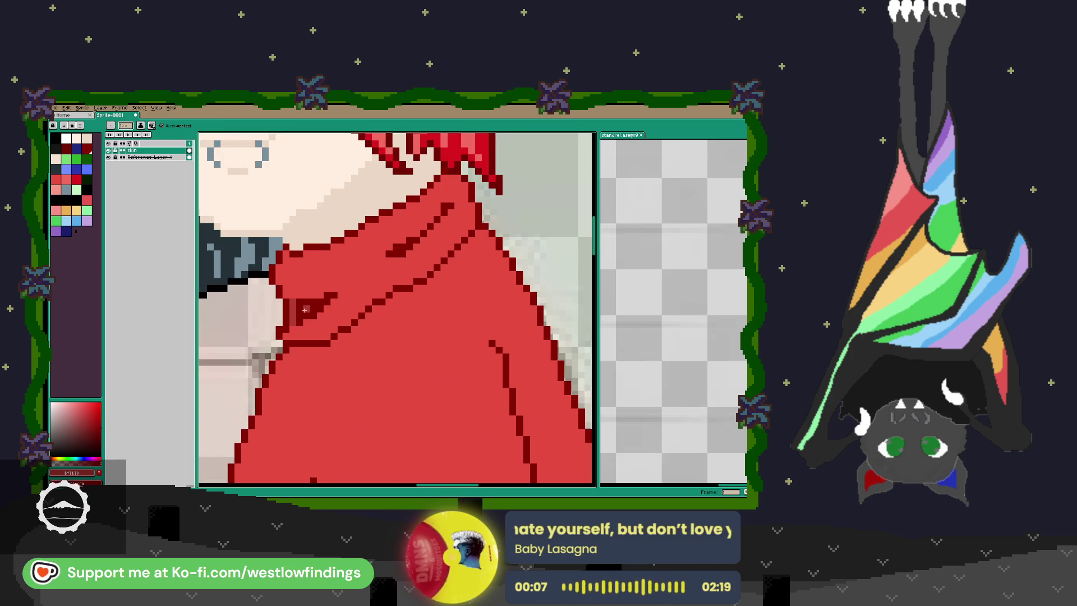
left_click(305, 309)
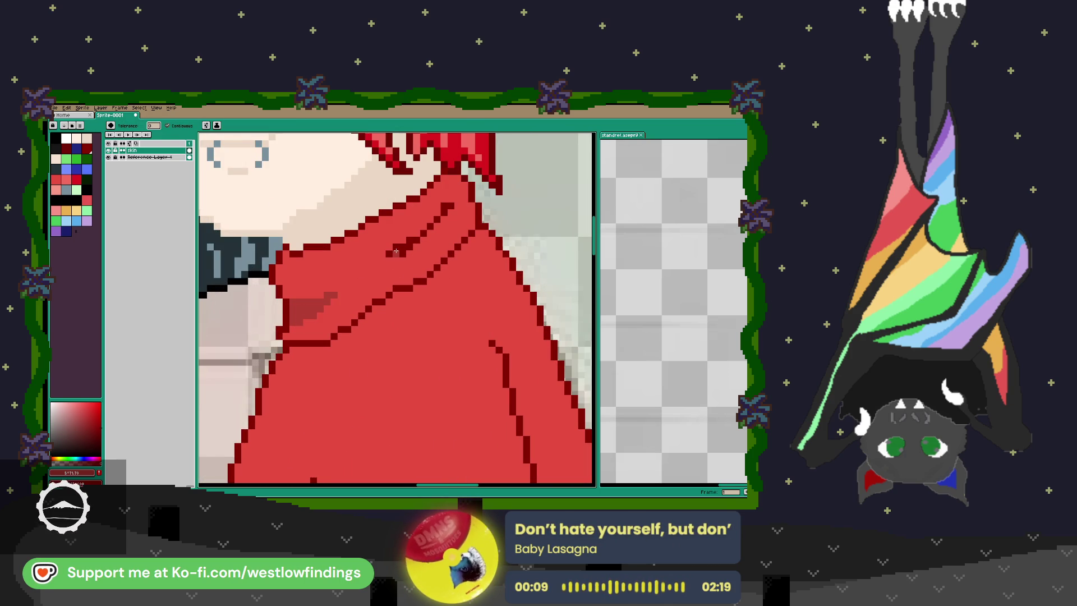
left_click(446, 209)
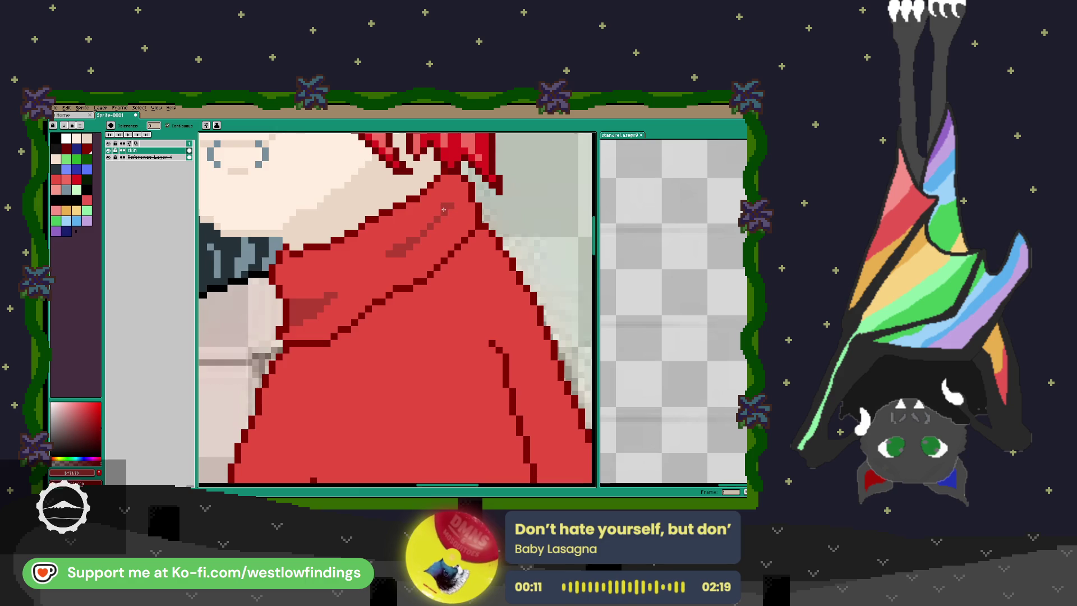
scroll(438, 224, "down", 2)
scroll(412, 285, "down", 1)
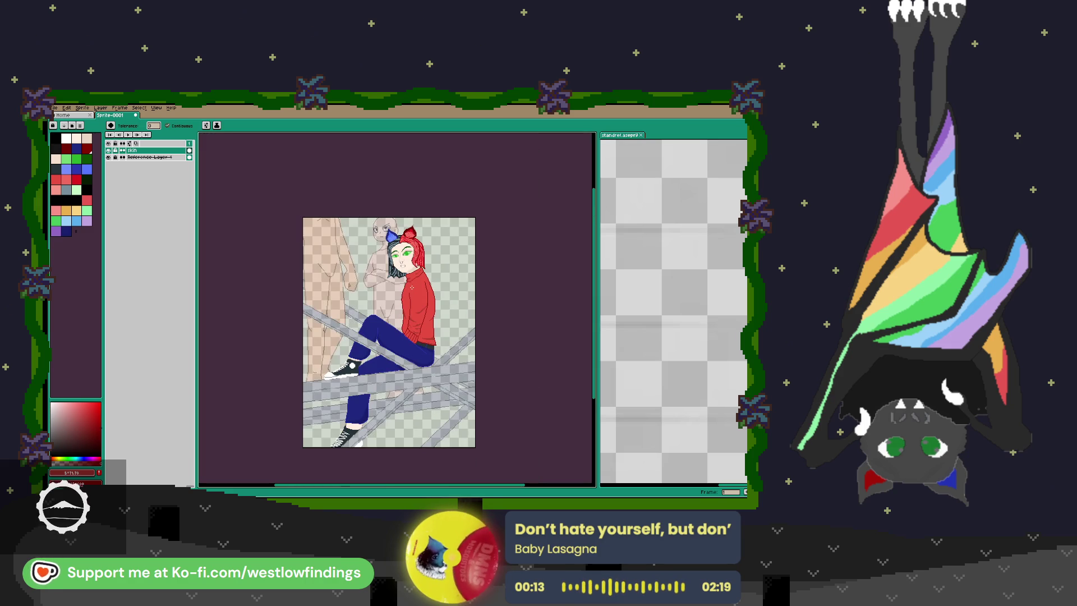
- Undo an accidental sweater fill and extend a fold line on the red sweater with the Pencil
scroll(406, 318, "up", 4)
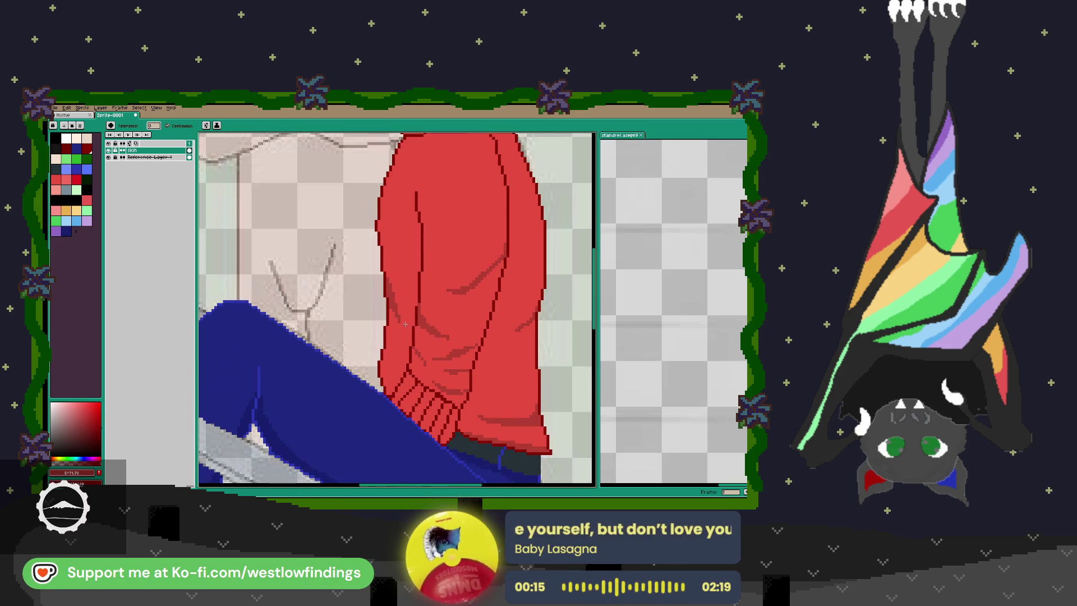
left_click(419, 224)
key("ctrl+z")
key("b")
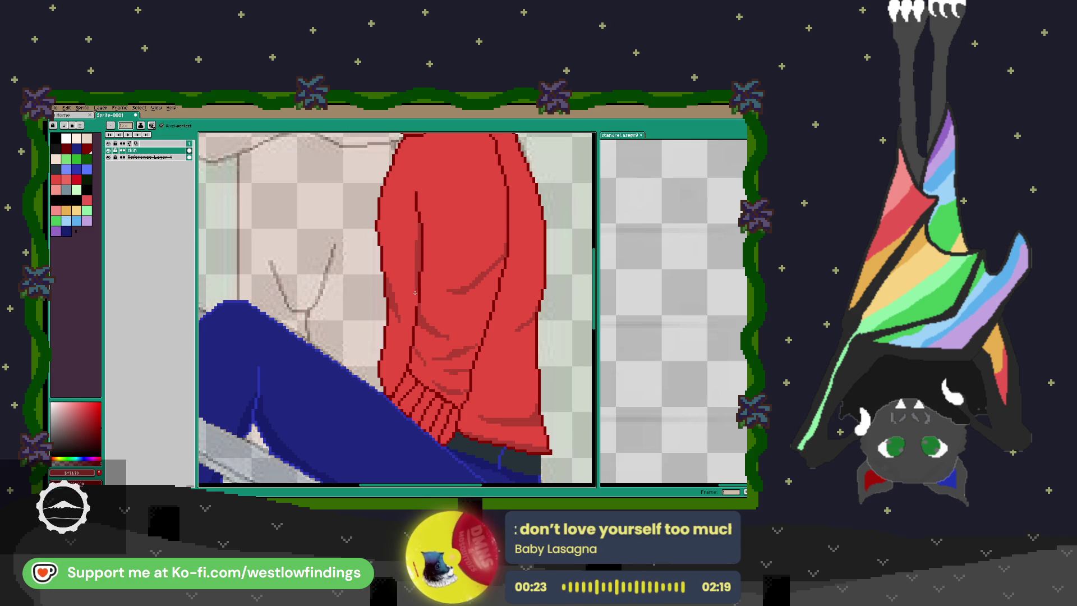
scroll(415, 302, "down", 3)
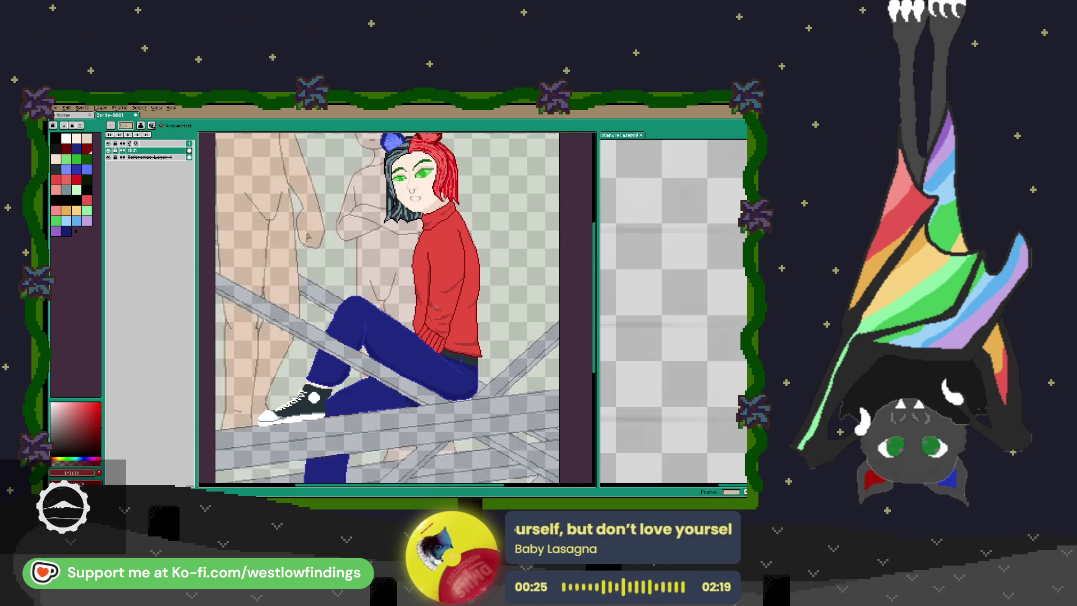
scroll(462, 324, "up", 3)
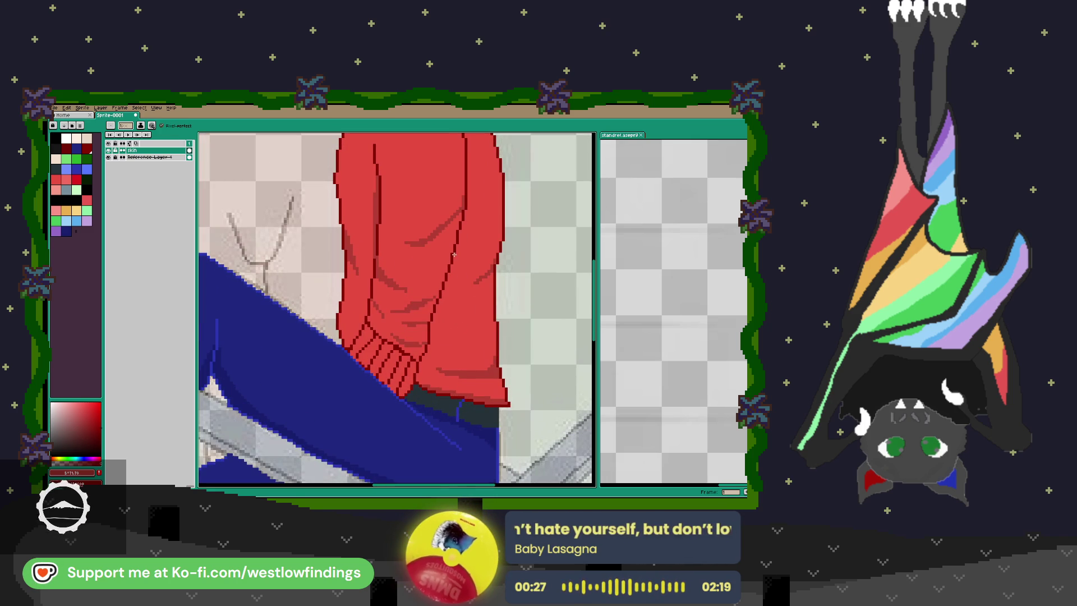
left_click_drag(443, 309, 435, 325)
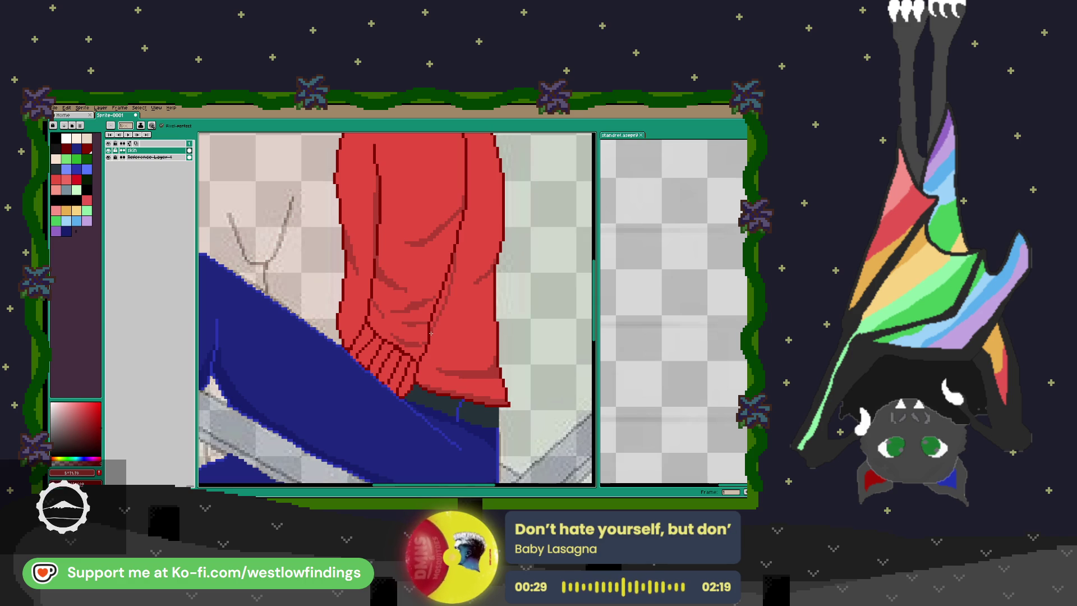
- Hide Reference Layer 1 so only the character remains on the transparent background
key("g")
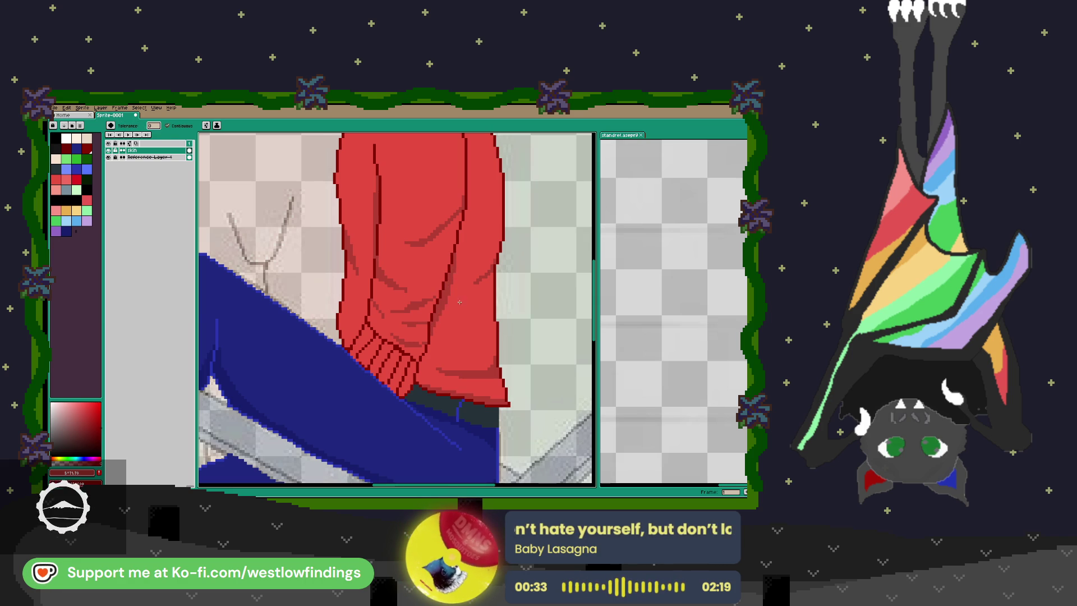
scroll(459, 298, "down", 4)
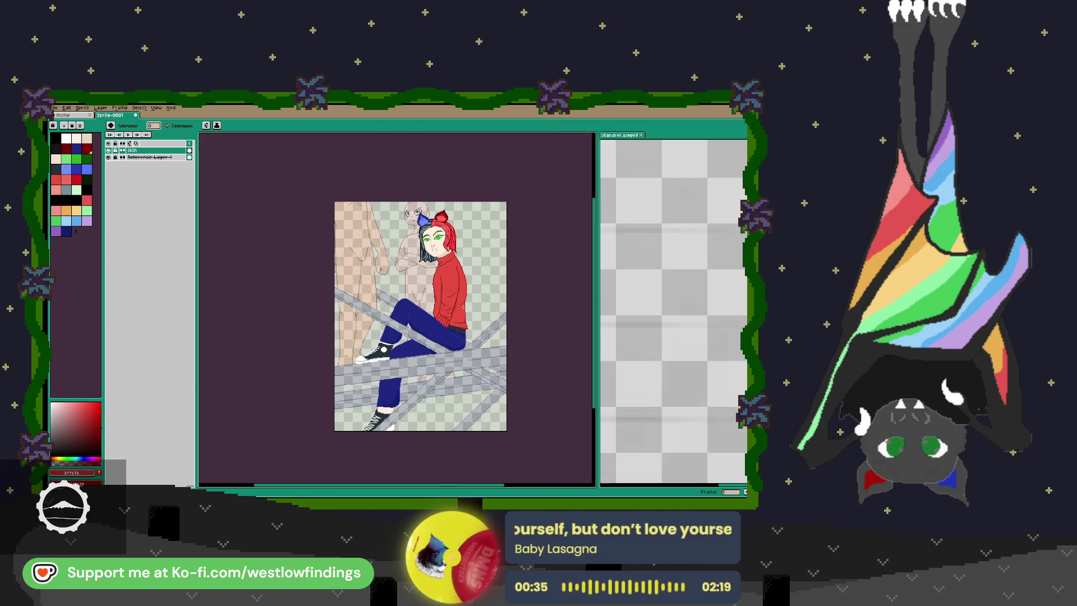
scroll(463, 308, "up", 2)
scroll(459, 273, "up", 1)
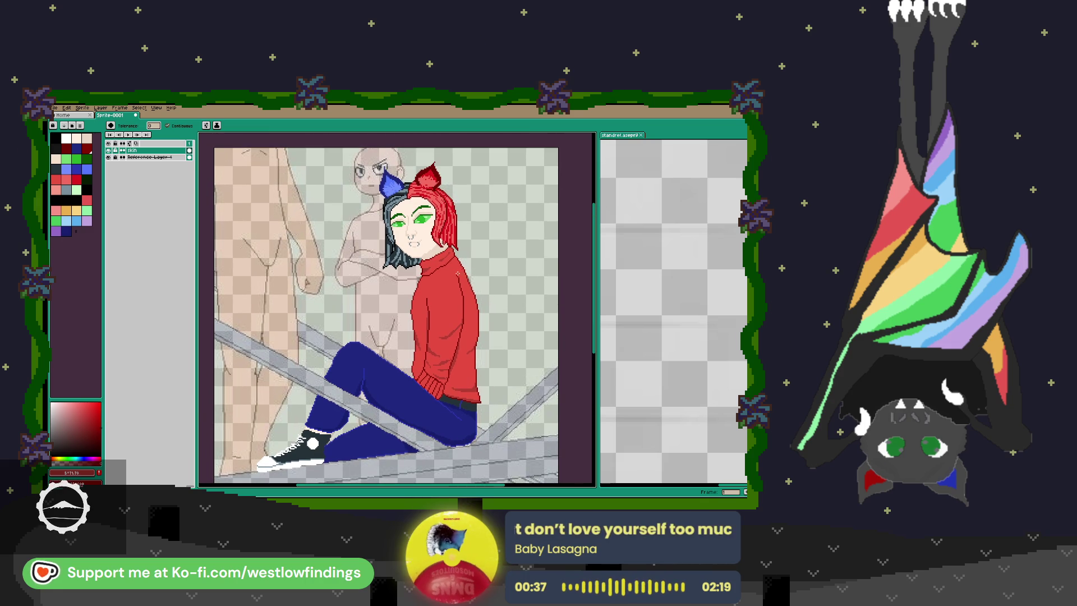
left_click(109, 157)
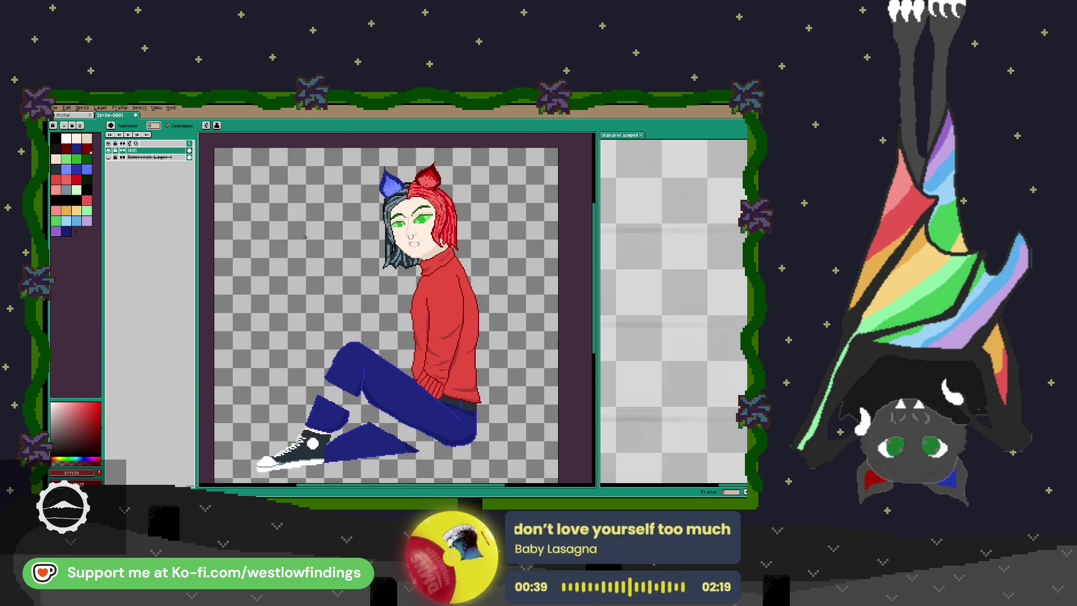
scroll(418, 233, "up", 4)
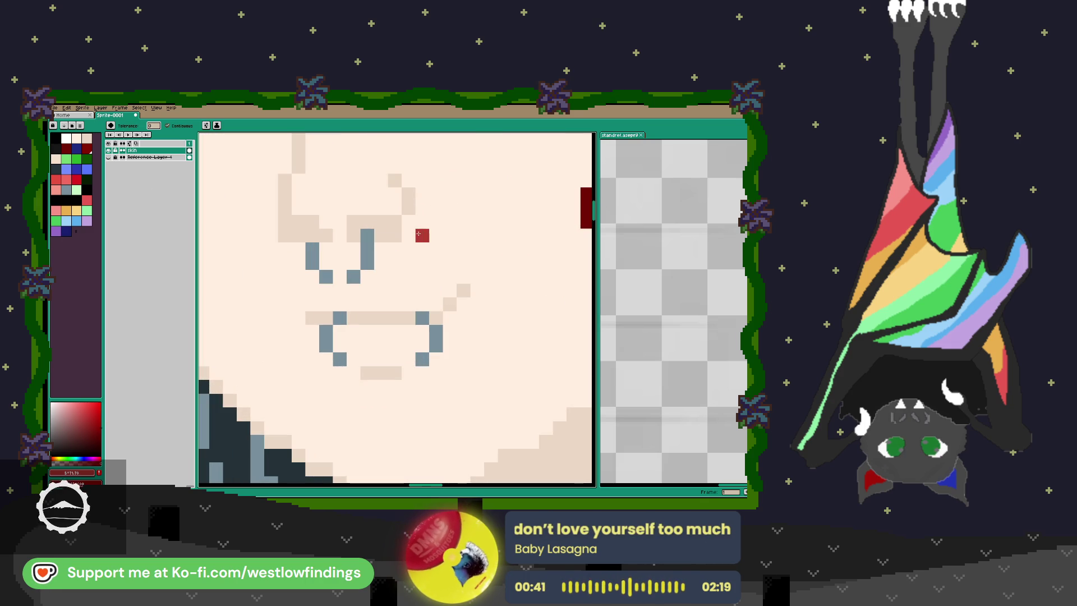
scroll(419, 234, "down", 2)
scroll(418, 233, "down", 6)
scroll(393, 280, "up", 3)
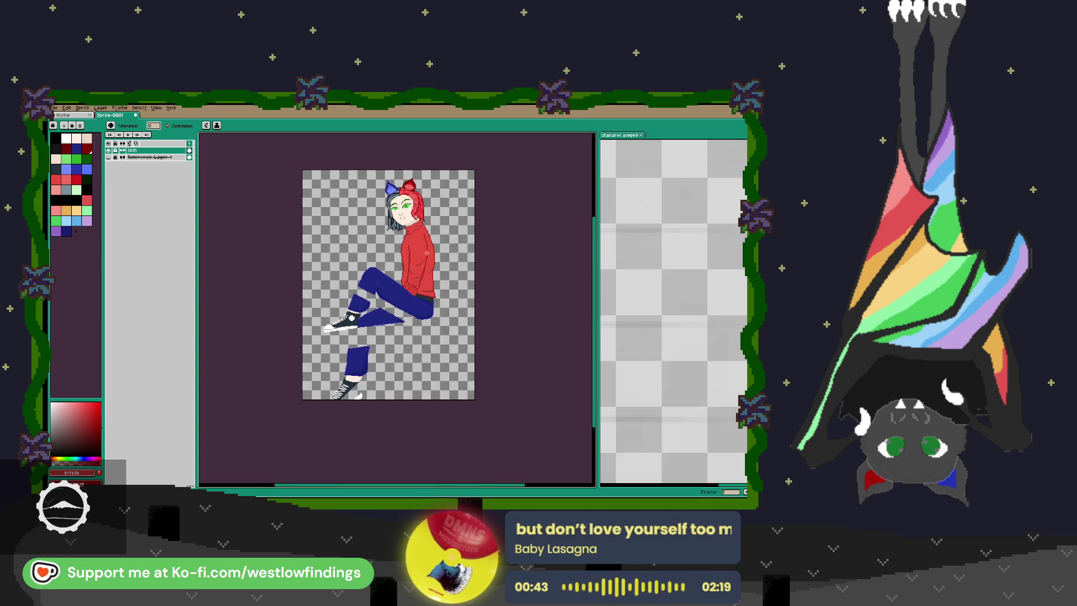
left_click(55, 108)
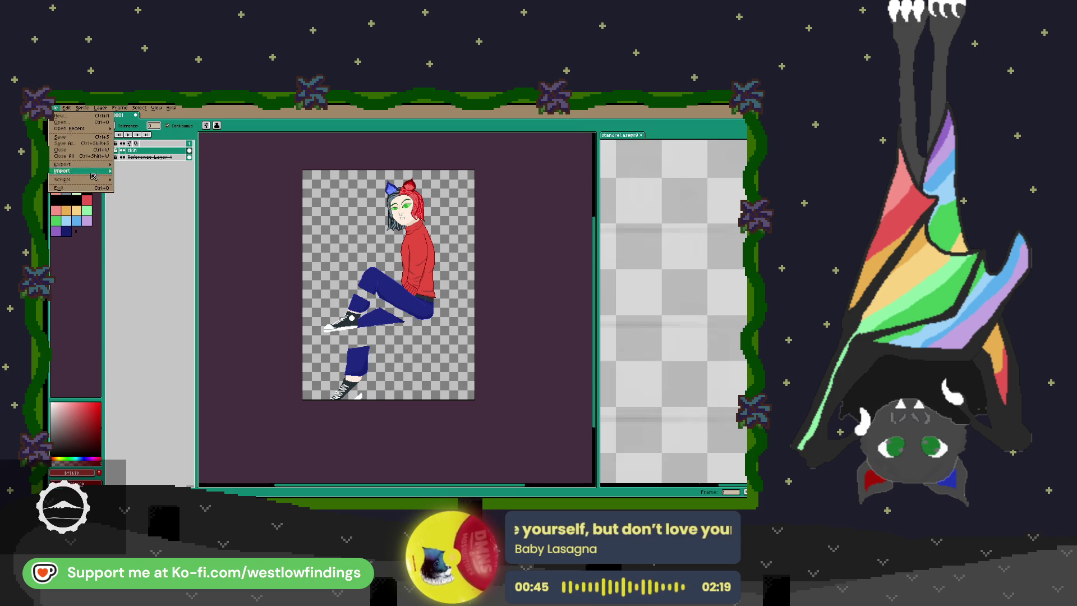
- Open the Export dialog, edit the file name, then close it without exporting
mouse_move(96, 169)
left_click(140, 166)
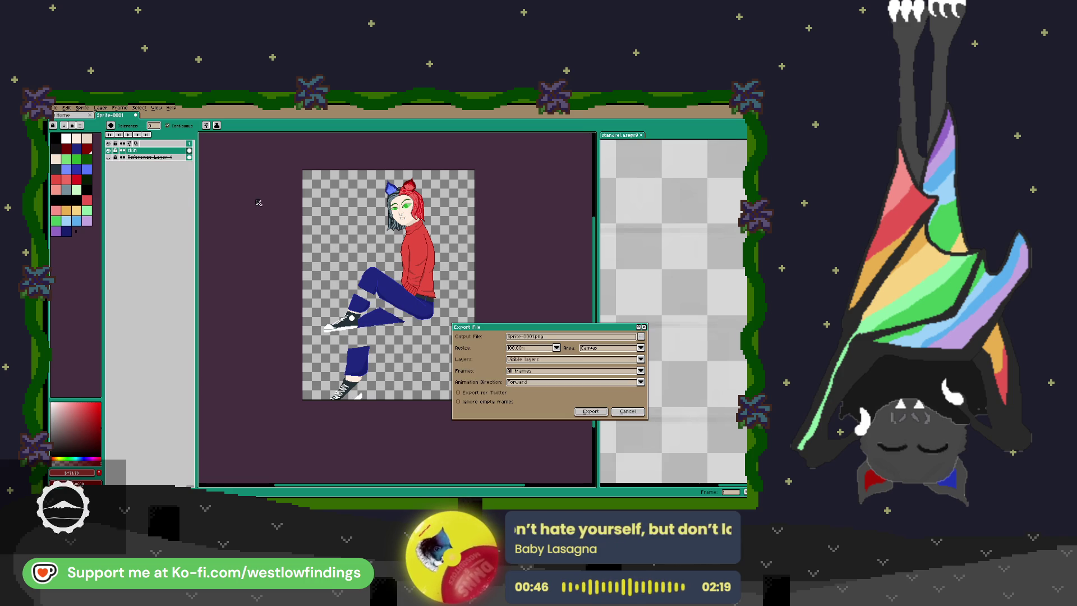
left_click(538, 338)
key("BackSpace")
key("BackSpace")
key("BackSpace")
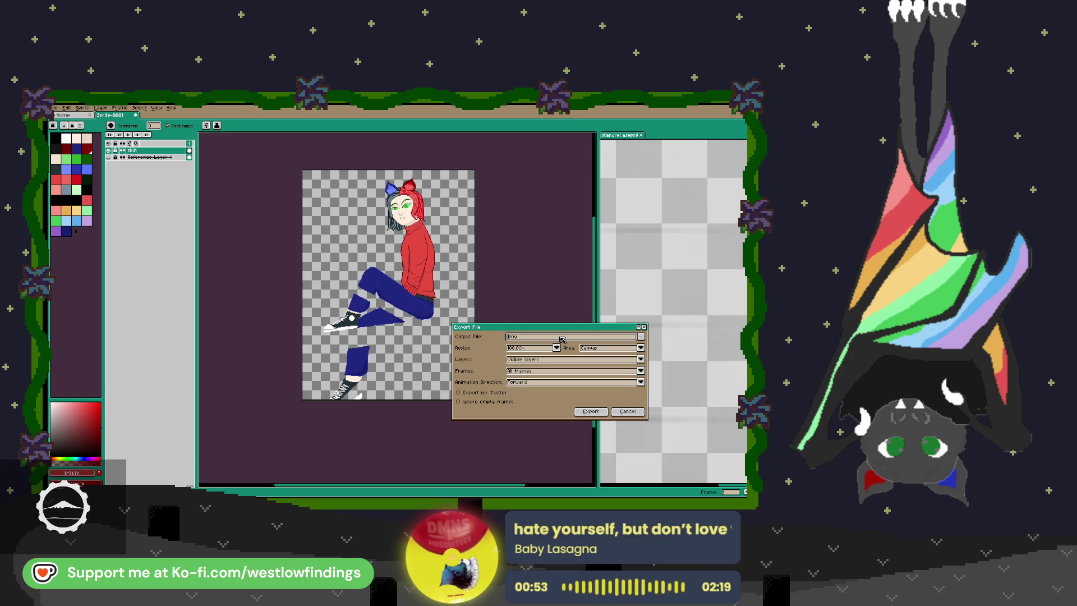
key("Return")
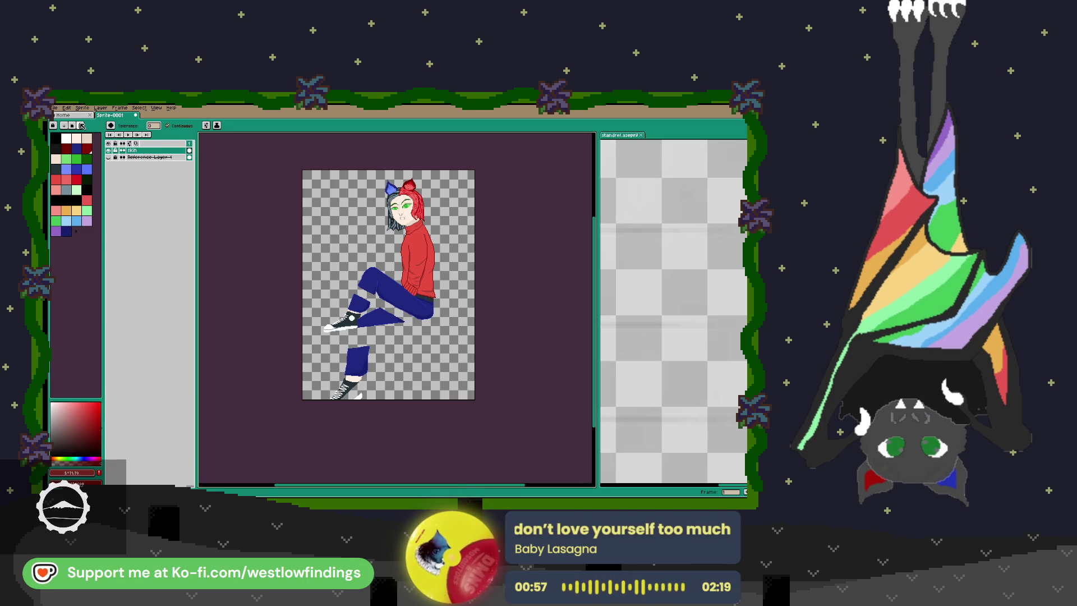
- Resize the sprite by entering 15 as the Sprite Size percentage width
left_click(57, 108)
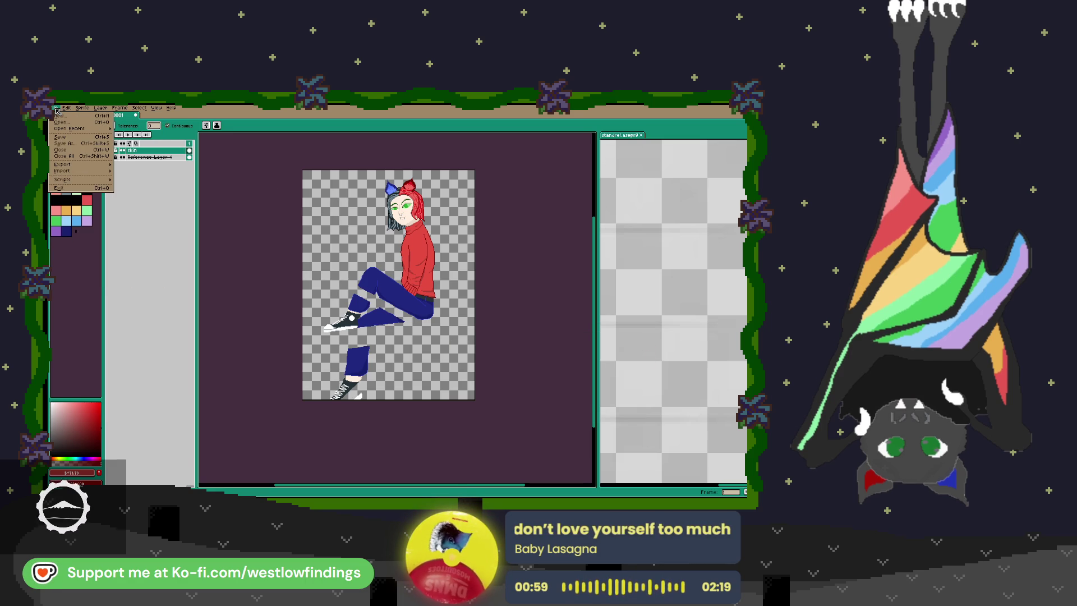
mouse_move(82, 108)
left_click(94, 140)
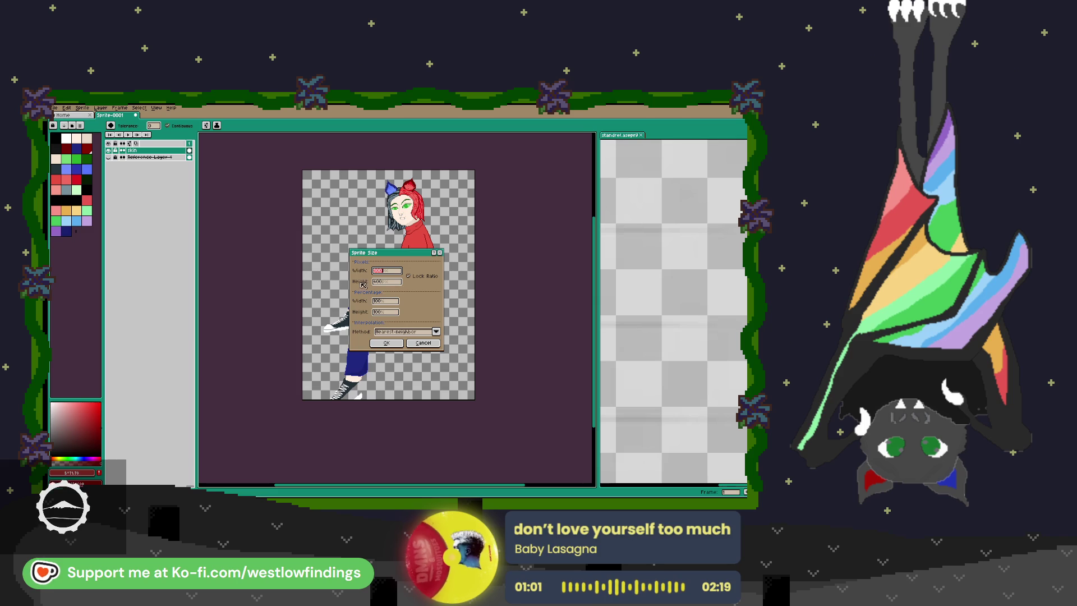
left_click(380, 302)
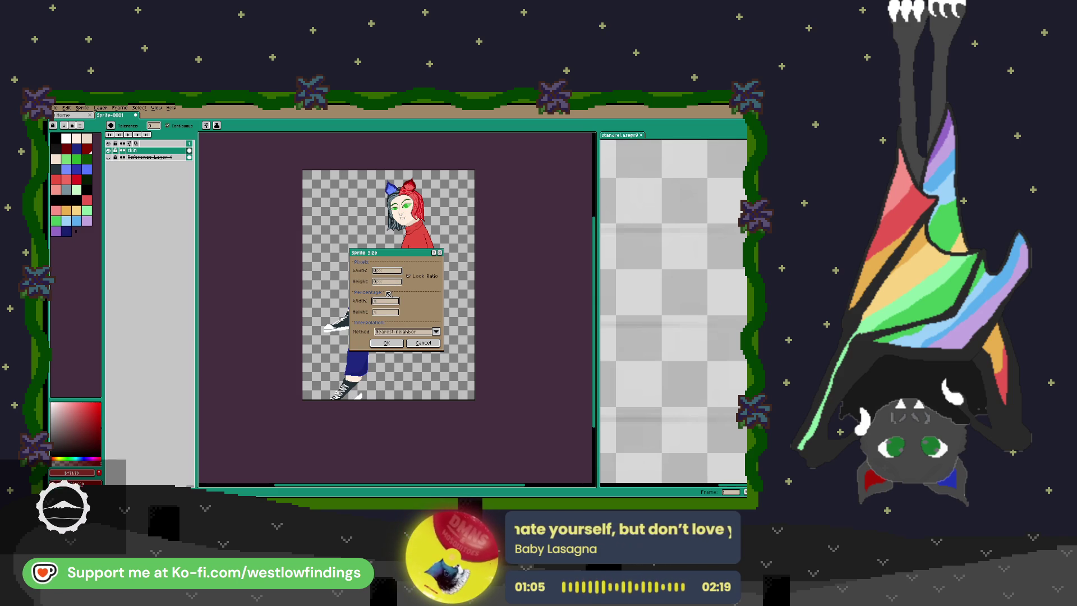
type("150")
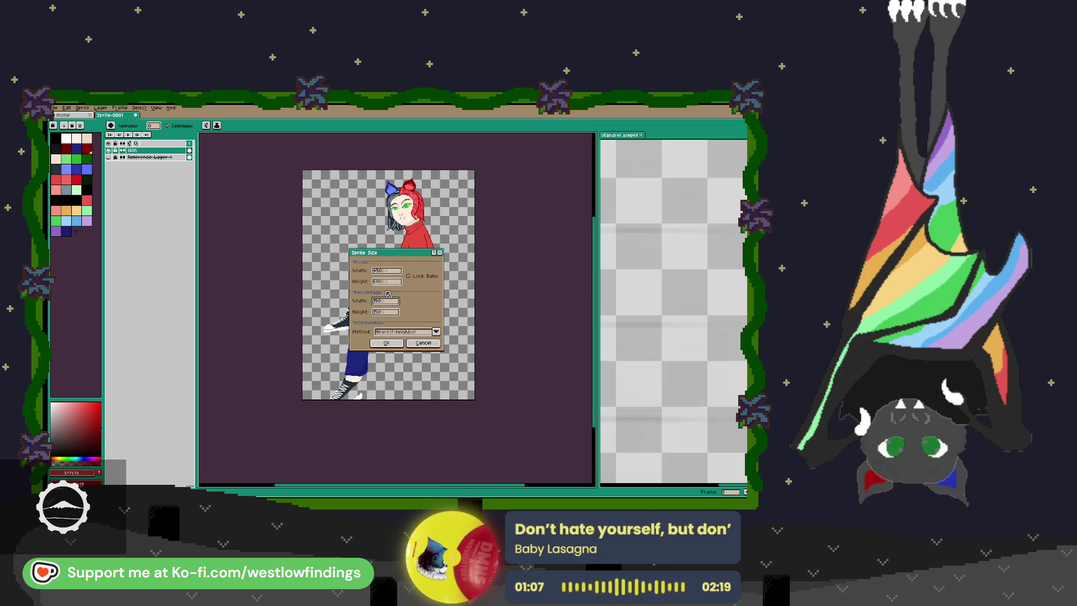
key("Return")
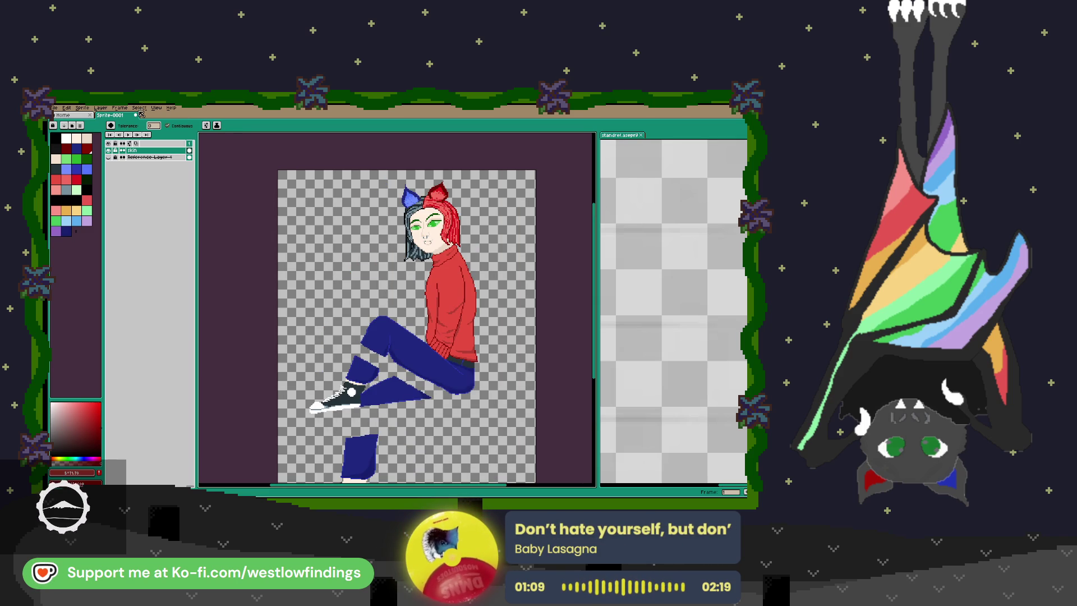
left_click(54, 107)
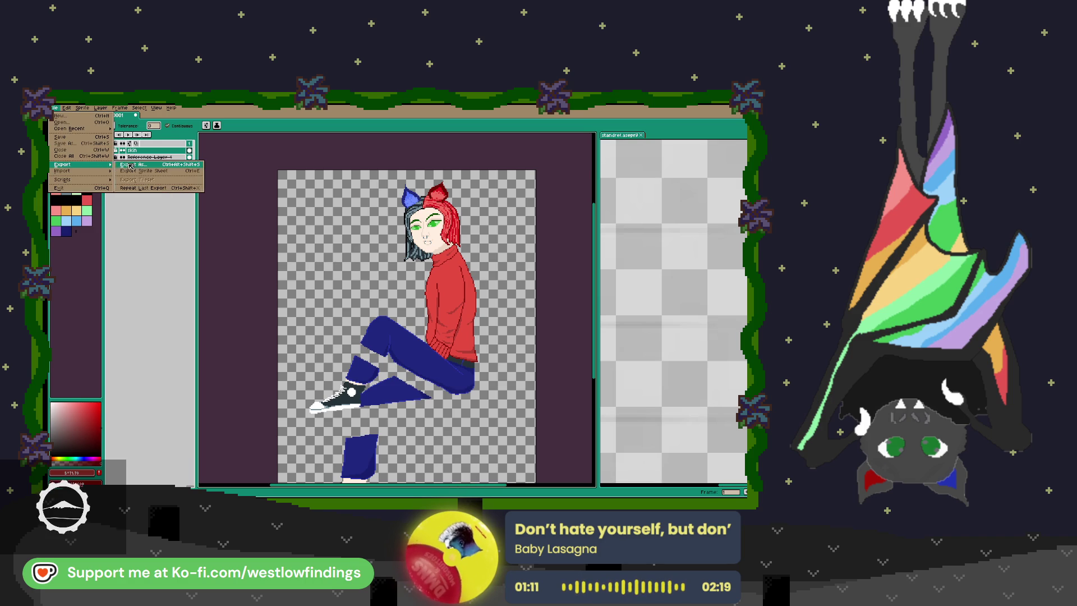
- Export the enlarged character as PNG named 'stik_sit_' into the Downloads folder
left_click(134, 167)
left_click_drag(537, 338, 501, 342)
key("BackSpace")
type("stik")
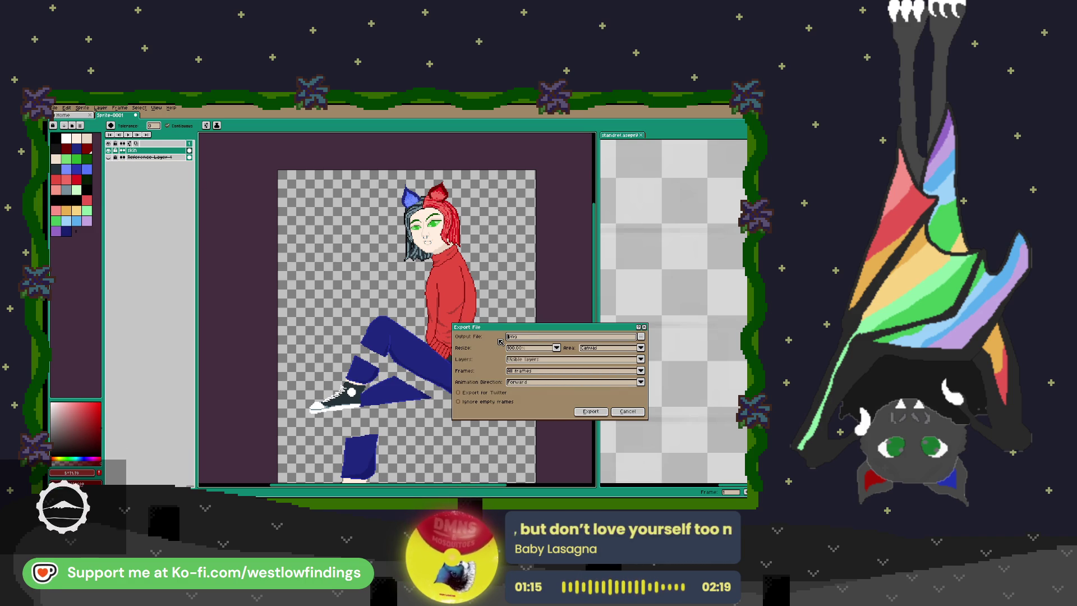
type("_s")
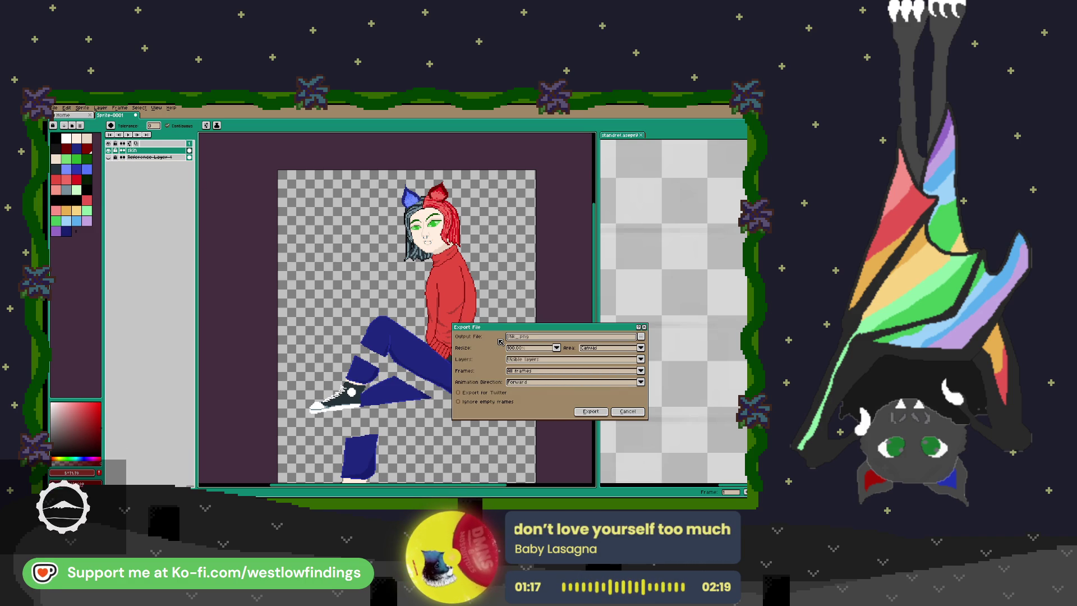
type("it_23")
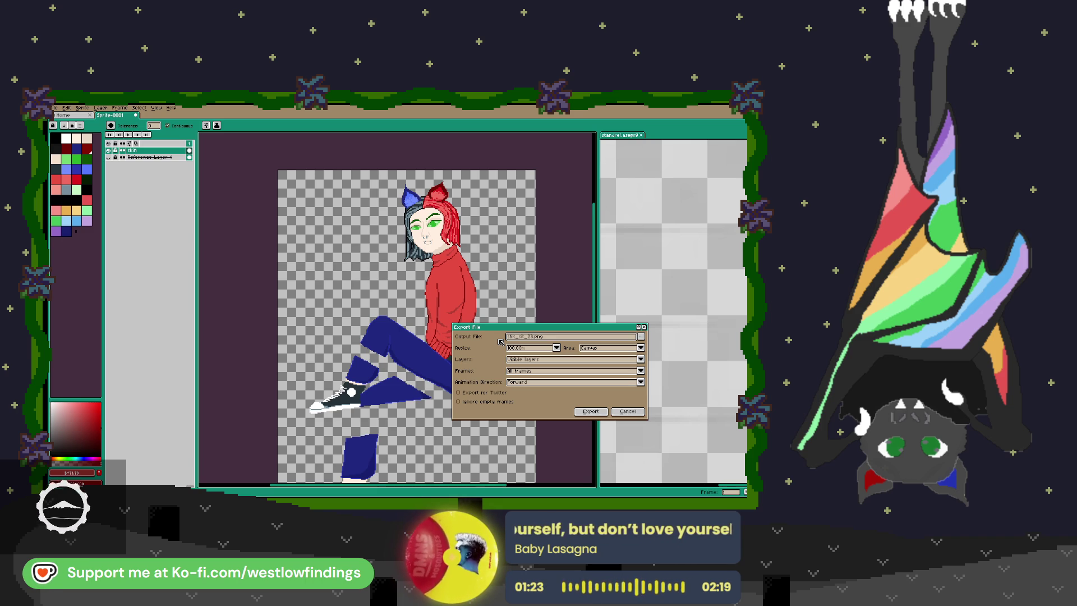
left_click(641, 336)
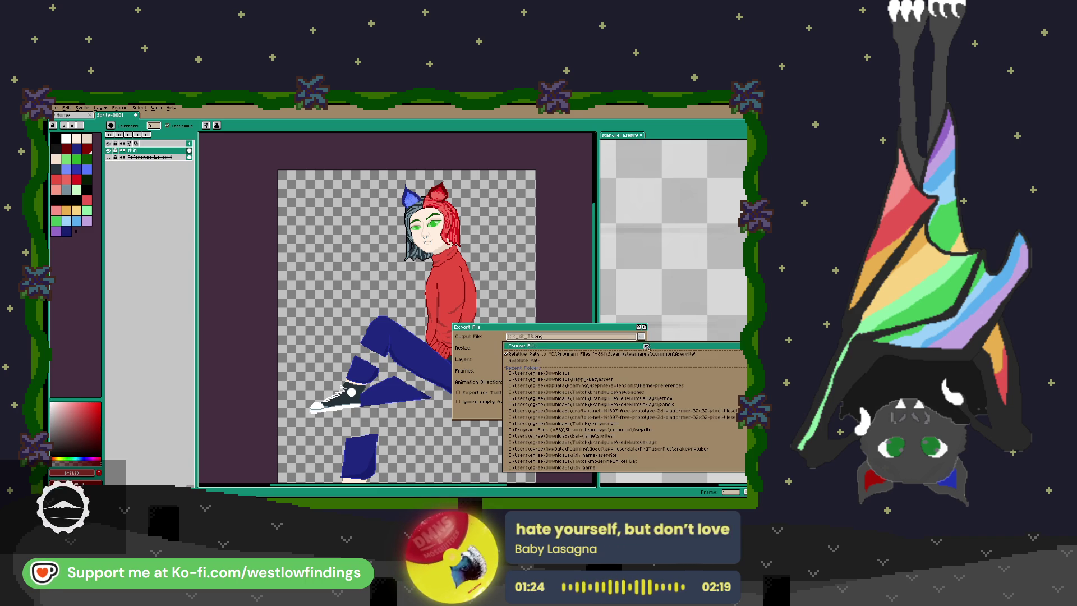
left_click(632, 373)
left_click(590, 414)
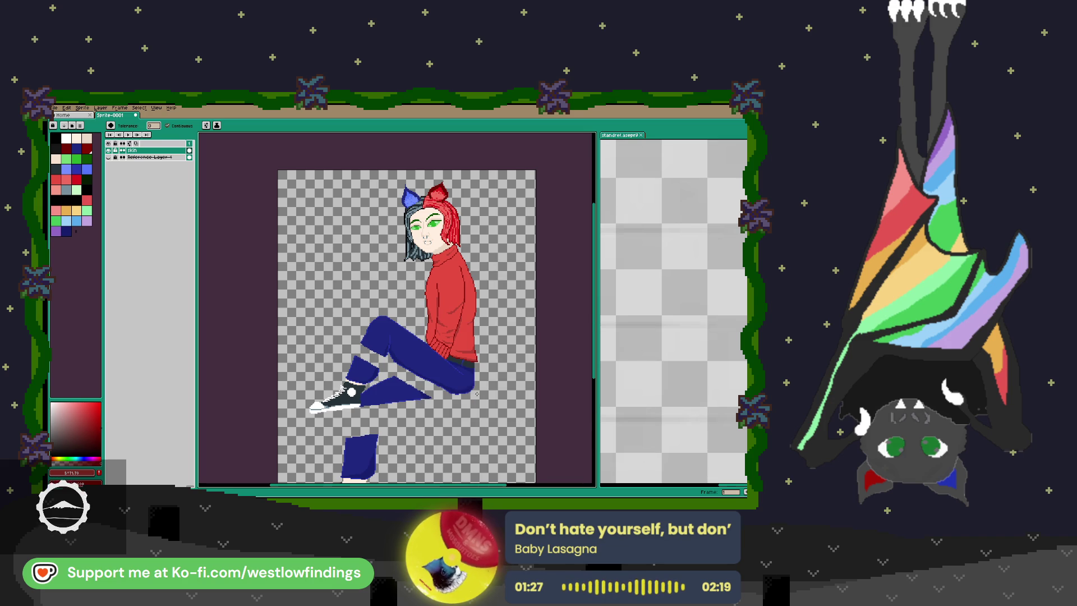
- Close the character sprite's tab
scroll(327, 338, "down", 2)
scroll(346, 328, "up", 2)
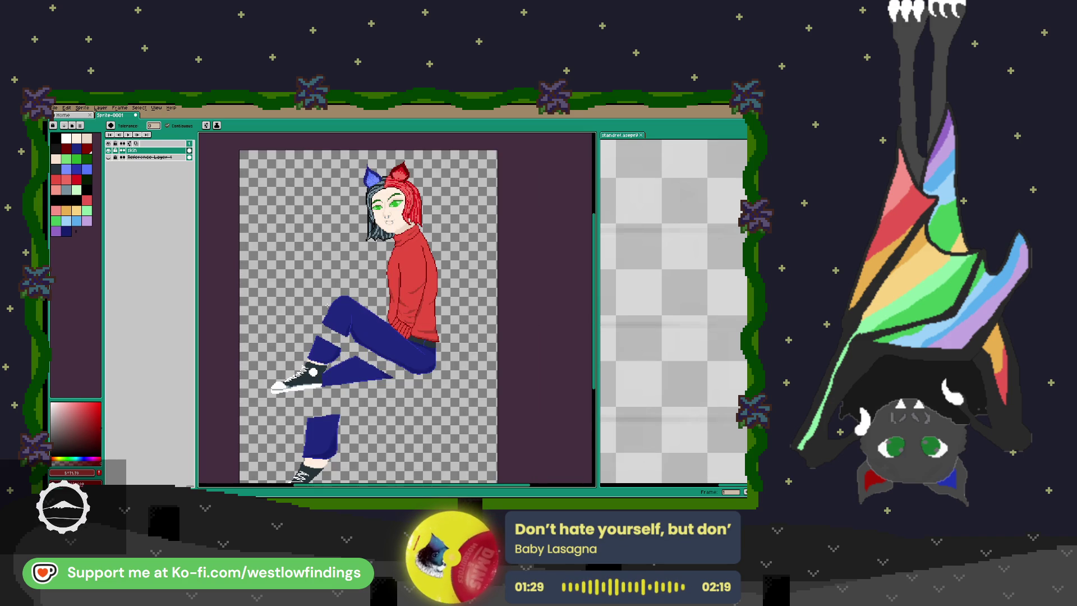
left_click(136, 115)
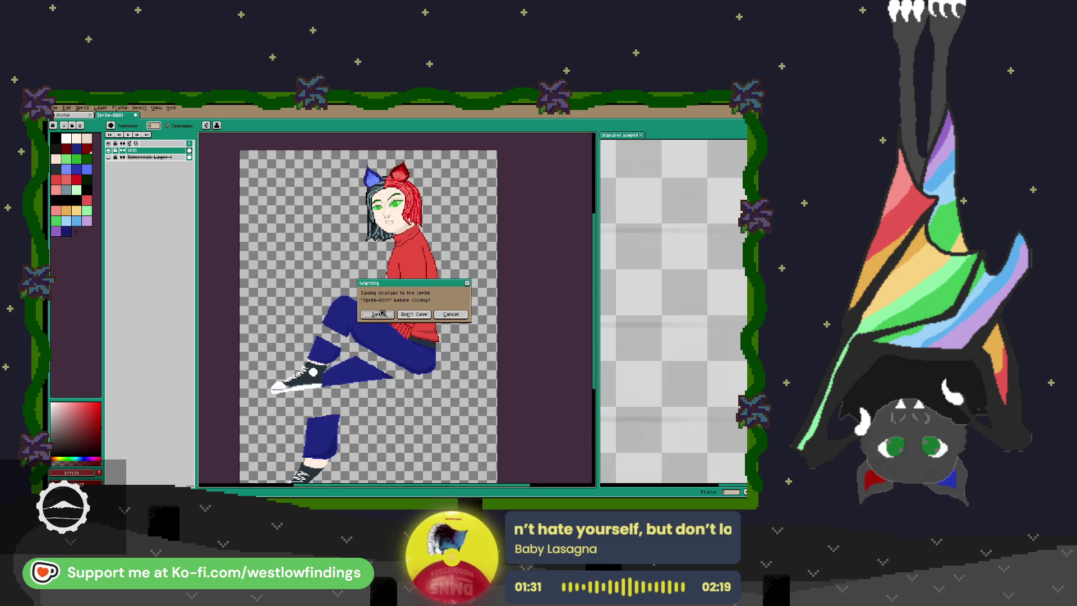
- Discard the sprite's changes, close standrer.aseprite, and move over to the Godot Flappy Bat project
left_click(412, 315)
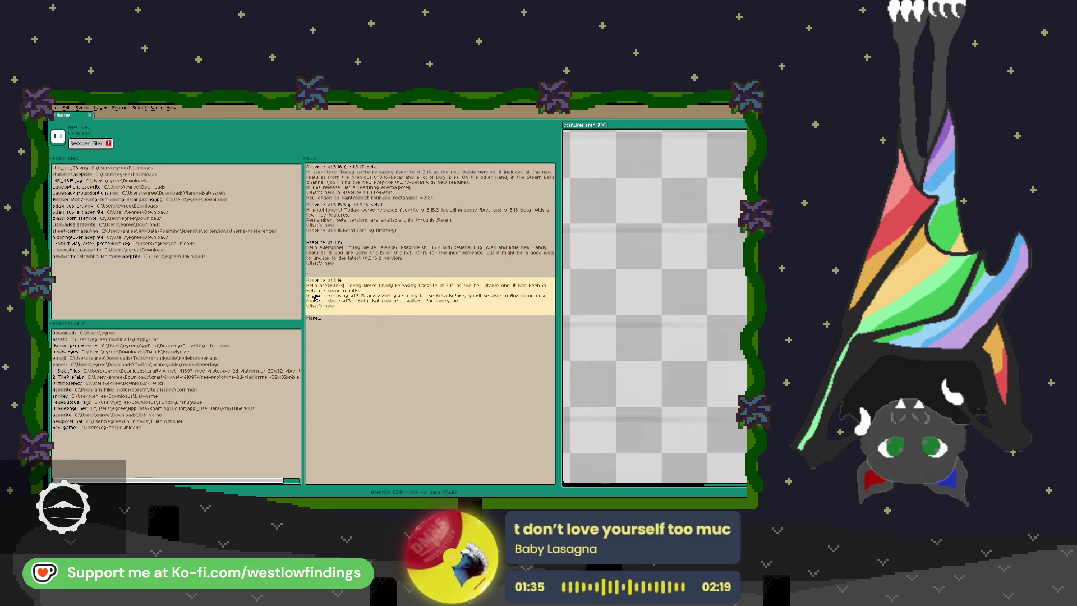
left_click(603, 124)
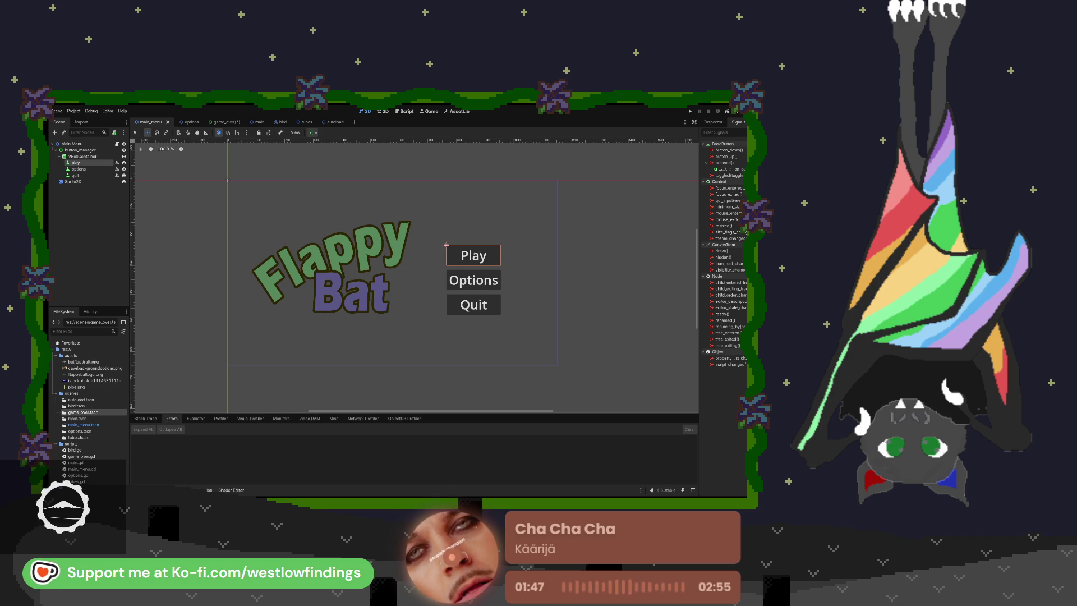
scroll(415, 275, "right", 2)
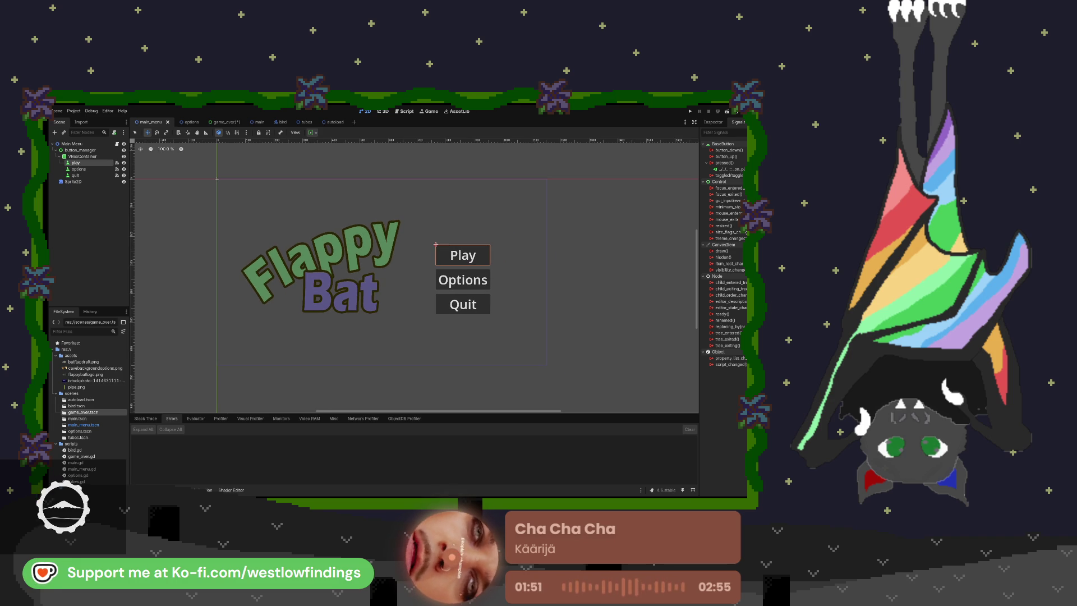
- Switch to the game_over scene tab in the 2D editor
left_click(220, 123)
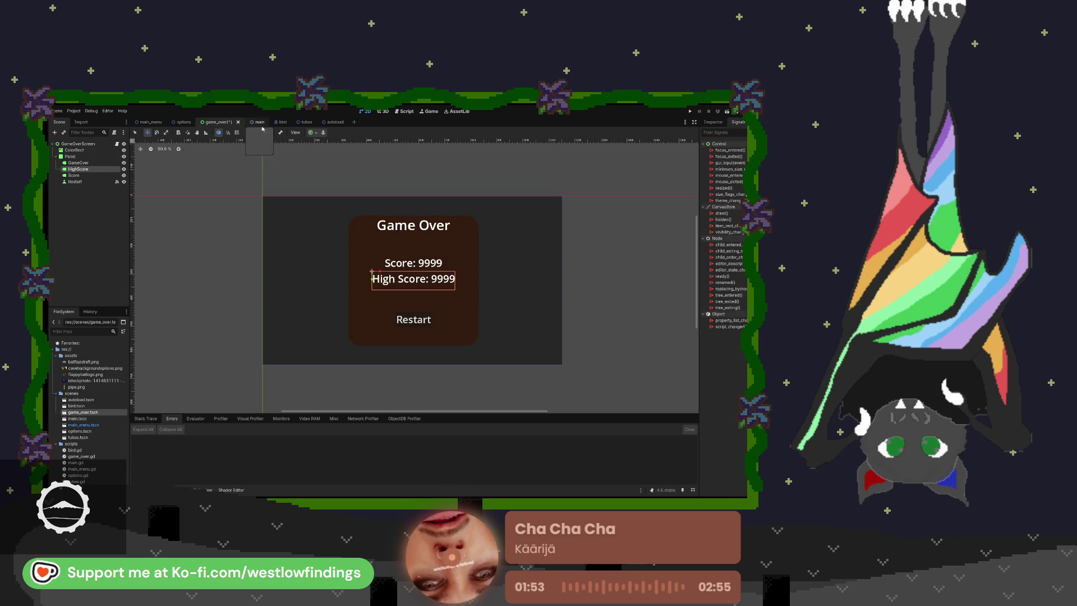
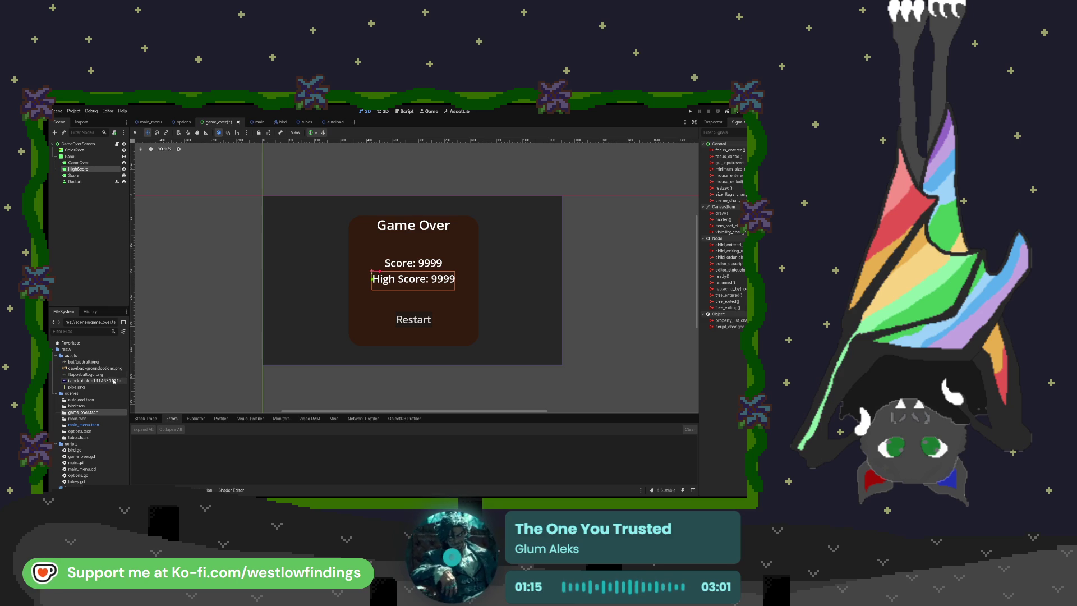
- Select the stock photo image among the project assets
left_click(111, 381)
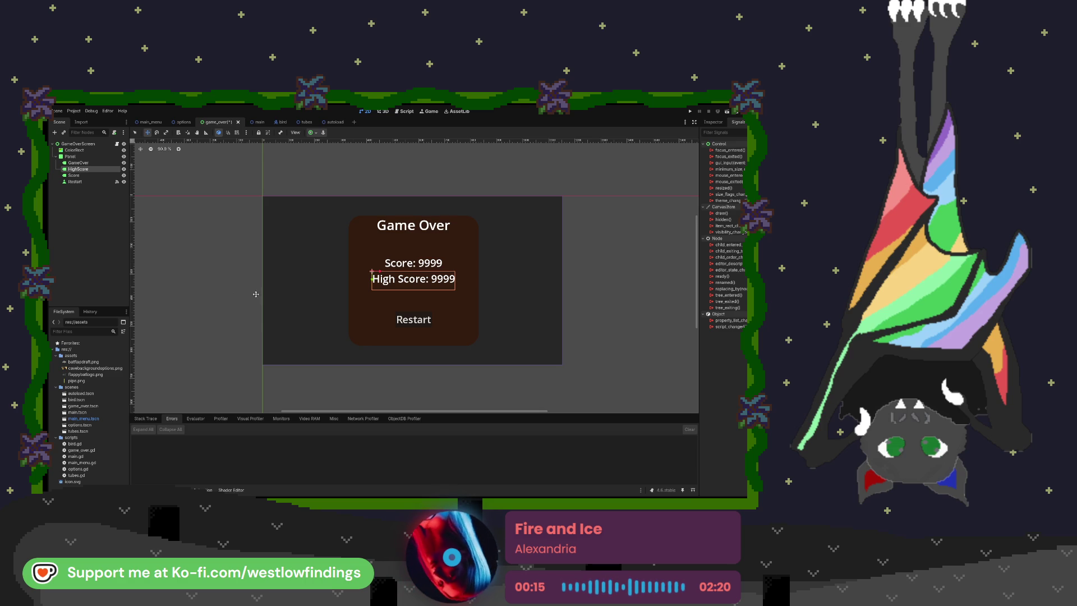
- Reorder the scene tabs so the main scene sits beside main_menu
left_click(148, 123)
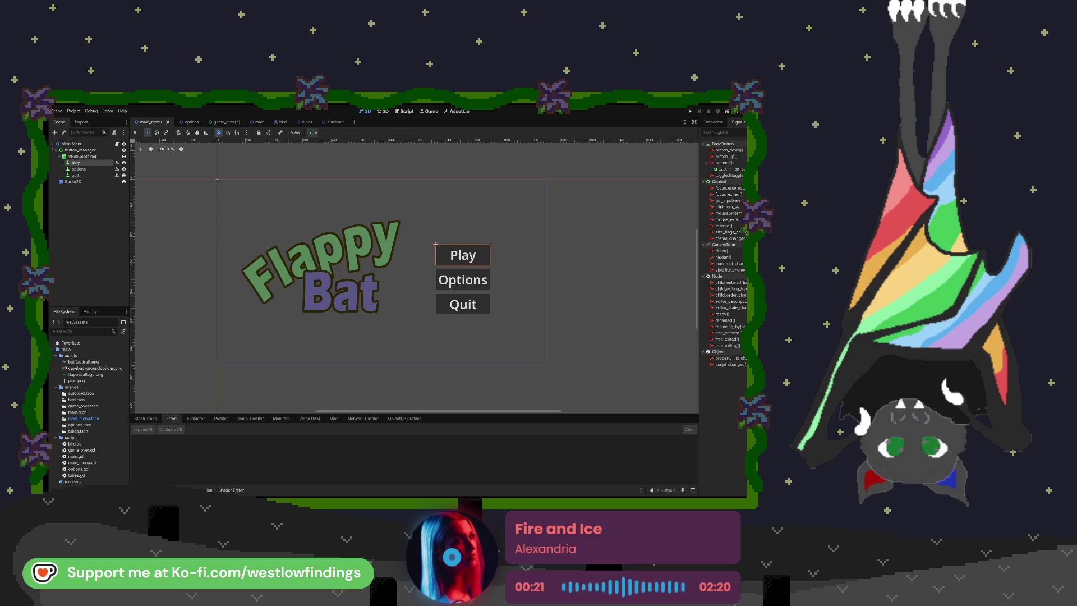
left_click(184, 123)
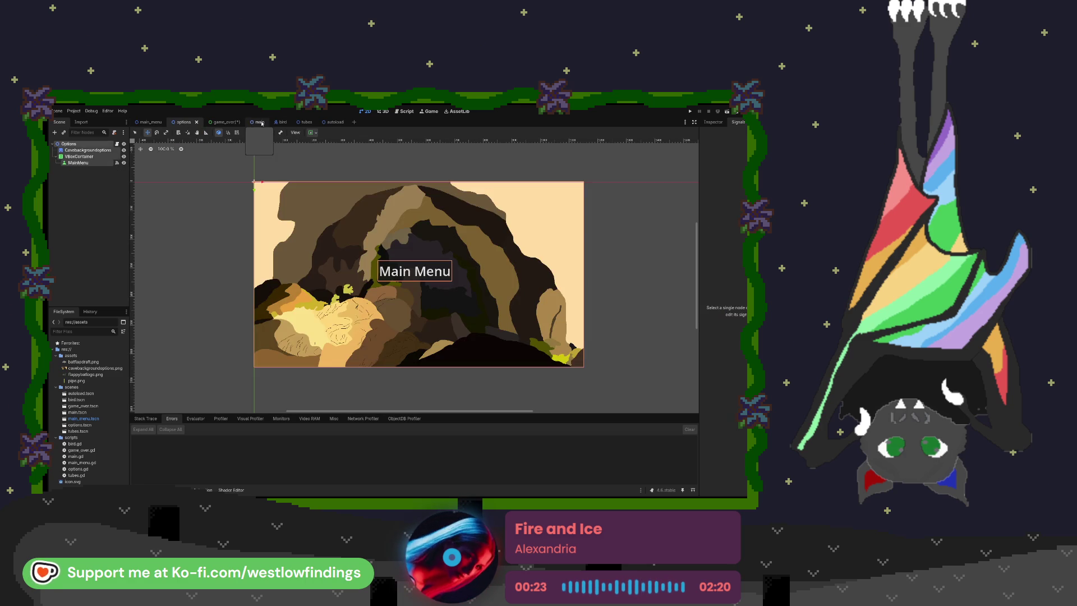
left_click(251, 122)
mouse_move(252, 122)
left_mouse_down()
mouse_move(178, 122)
mouse_move(195, 123)
left_mouse_up()
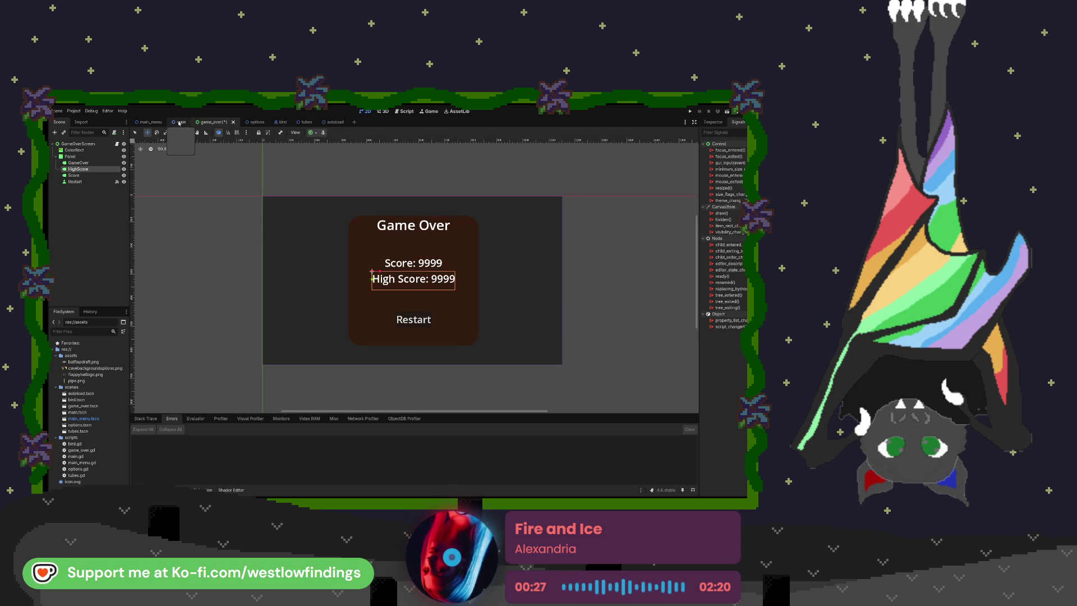
- In the main scene, hide GameOverScreen and select the Control node holding the score label
left_click(181, 122)
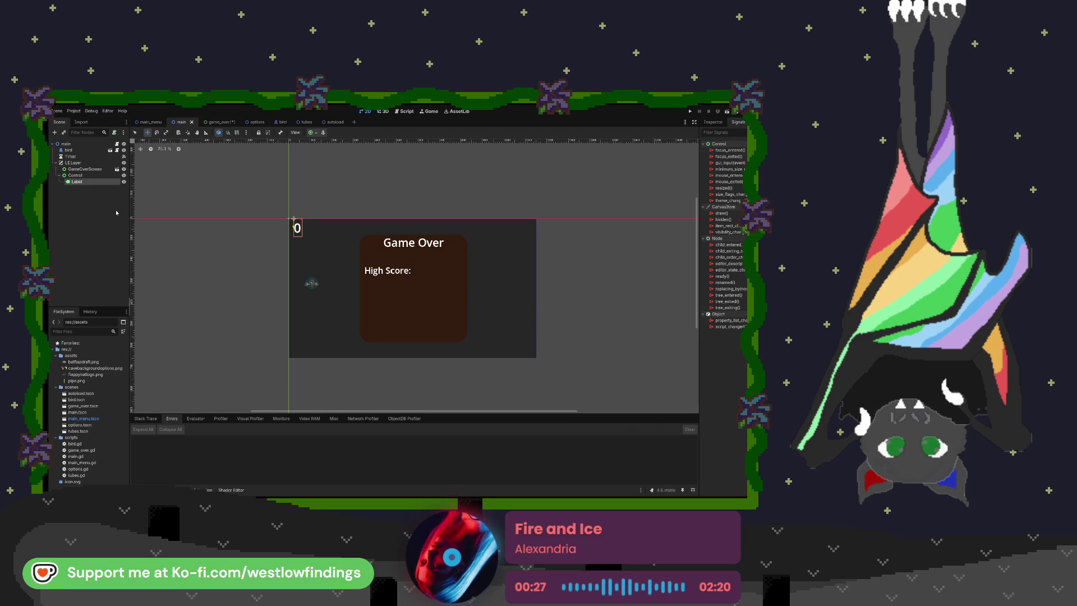
left_click(124, 169)
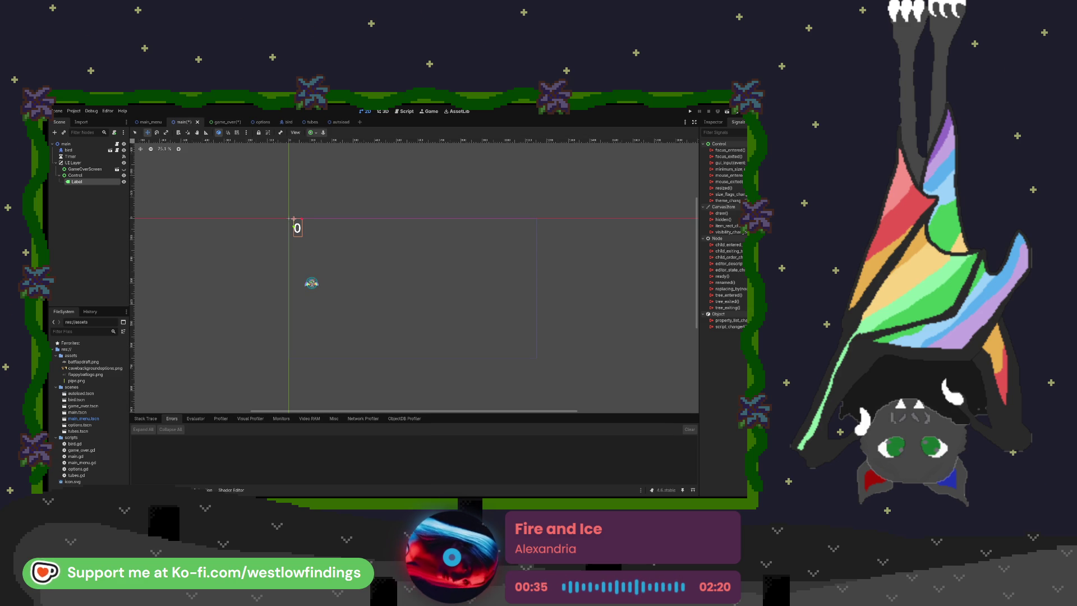
left_click_drag(84, 175, 86, 177)
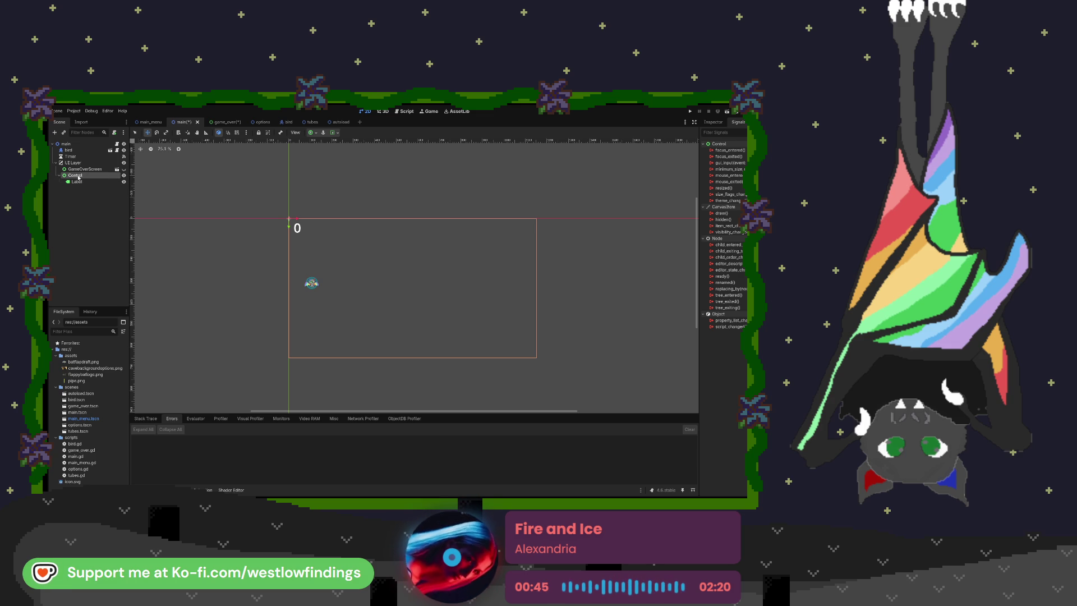
- Give the main scene's Control node the name HUD
type("HUD")
key("Return")
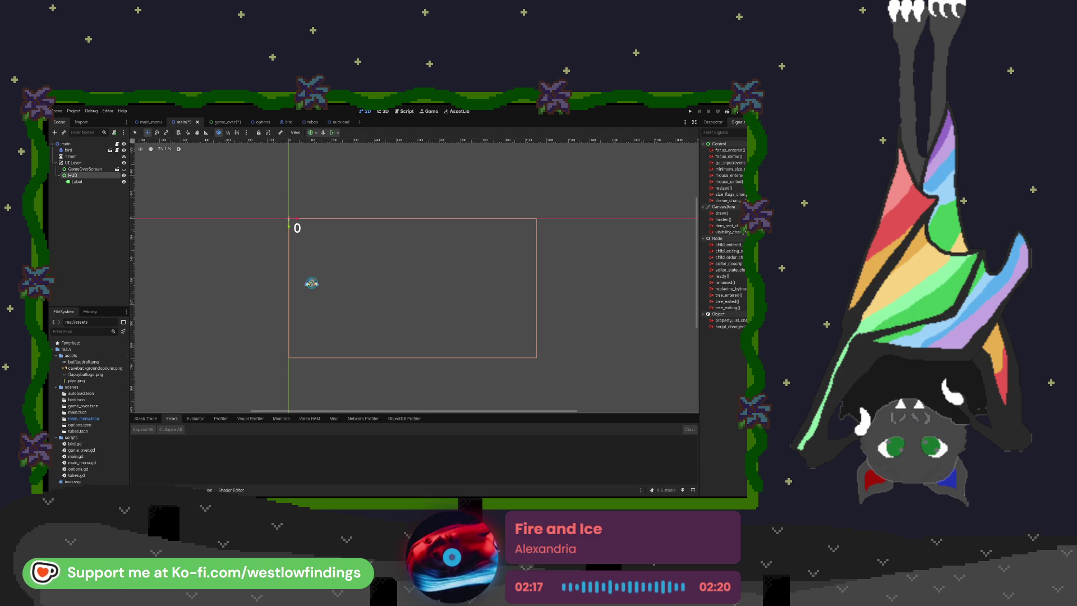
- In main.gd, delete the 'pass # Replace with function body.' line from the timeout function
key("ctrl+F3")
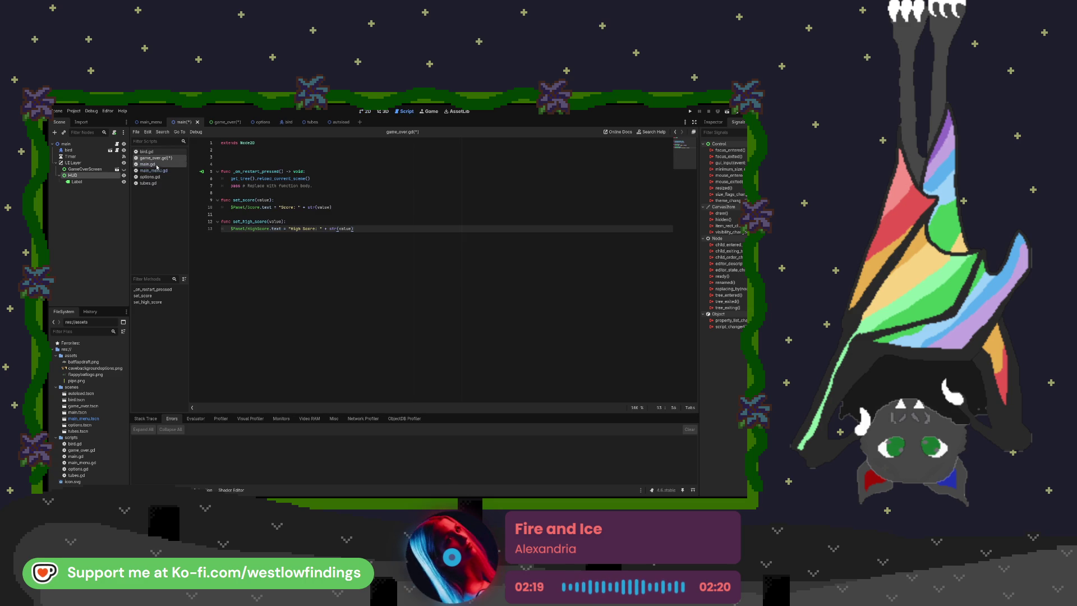
left_click(168, 166)
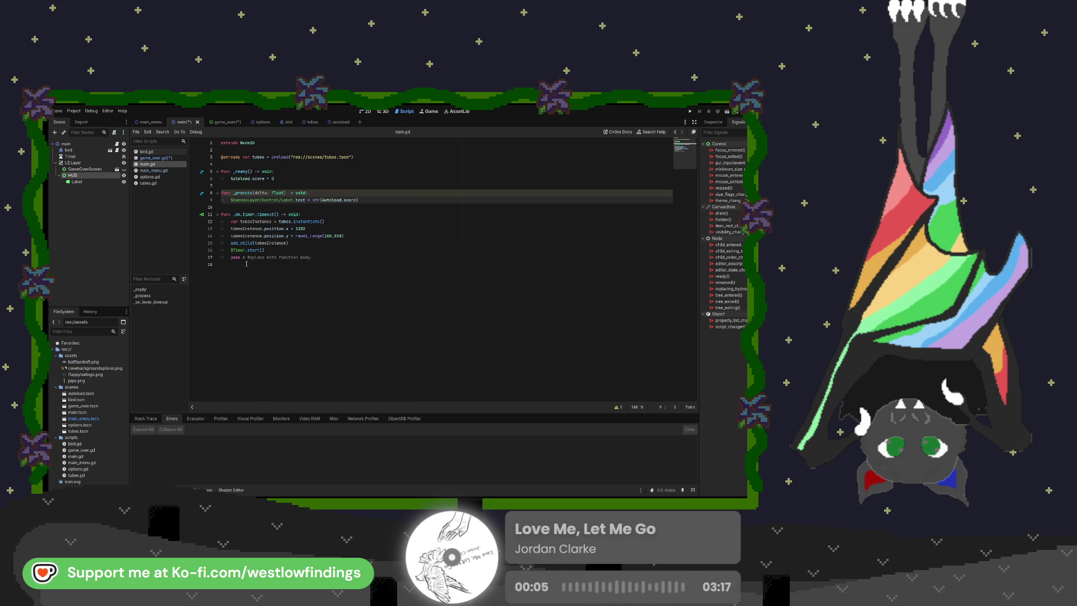
left_click(246, 263)
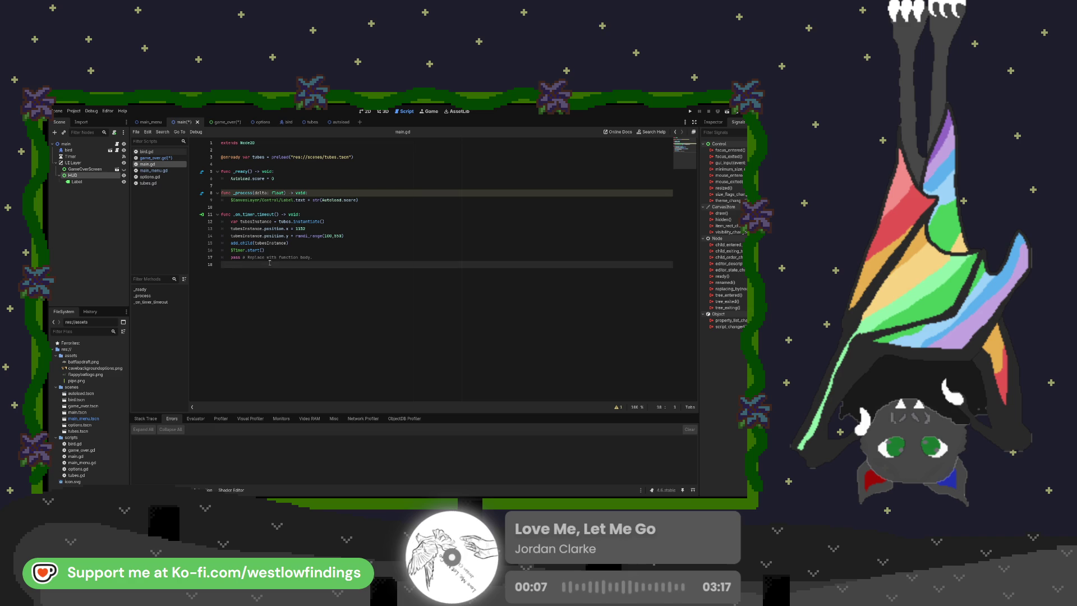
left_click_drag(312, 257, 227, 260)
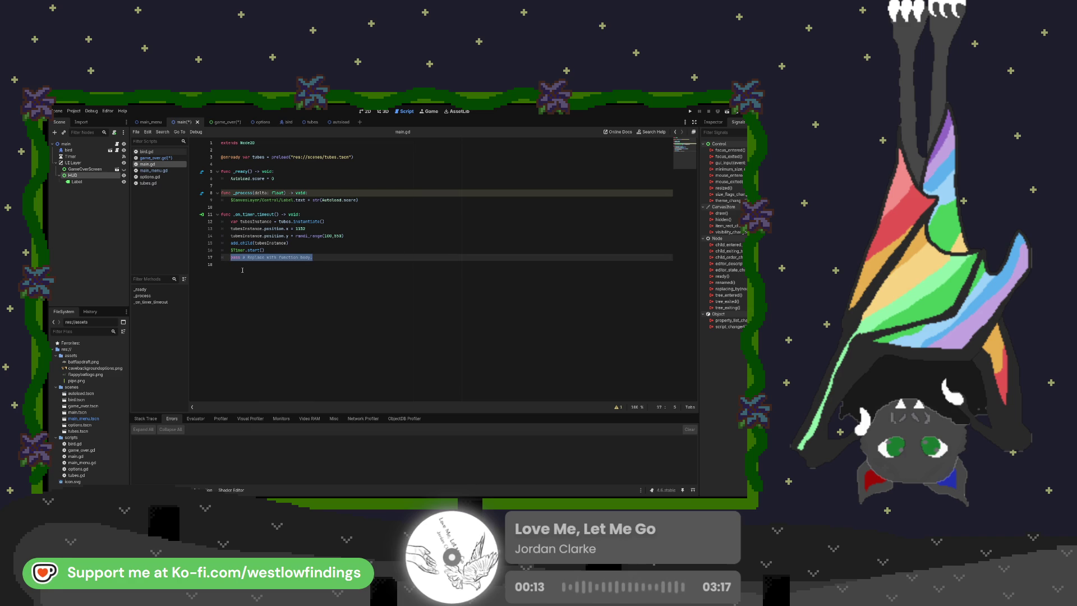
key("BackSpace")
key("BackSpace")
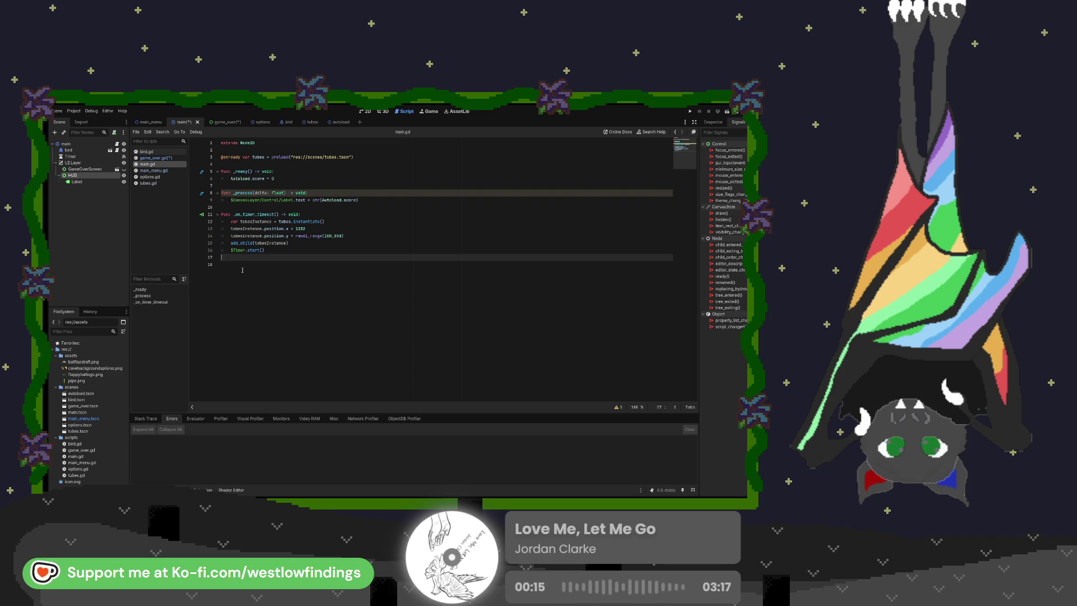
key("Return")
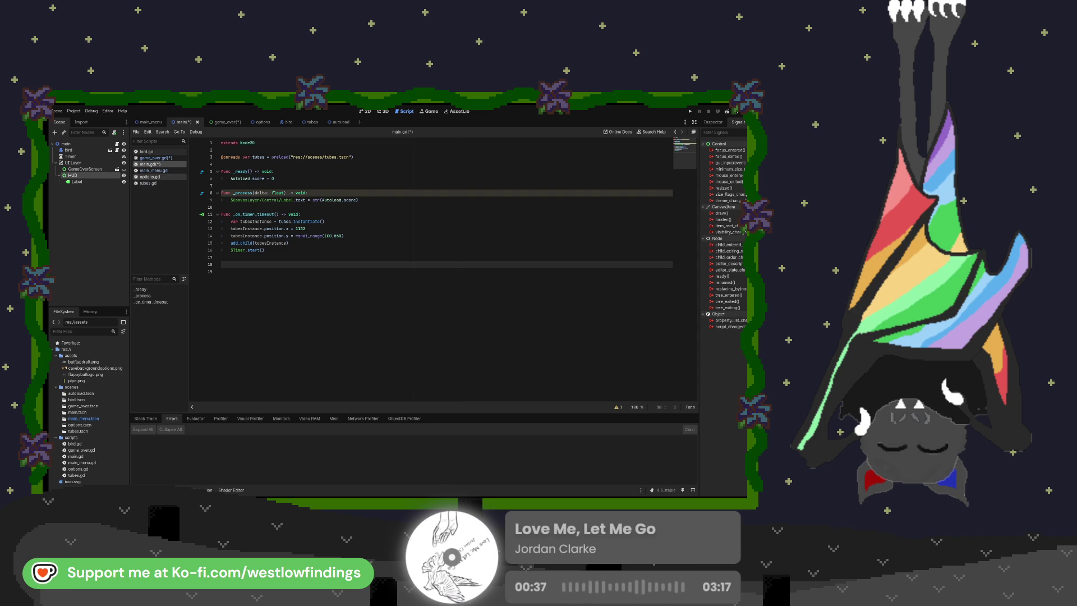
- In bird.gd, add 'signal killed' on a new line below 'extends CharacterBody2D'
left_click(167, 152)
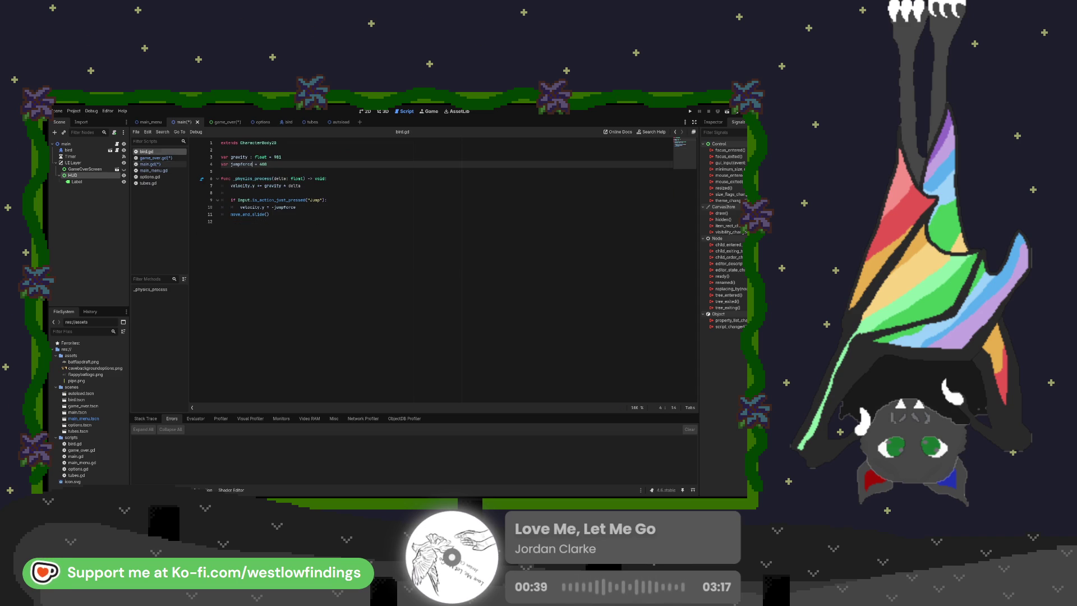
left_click(236, 222)
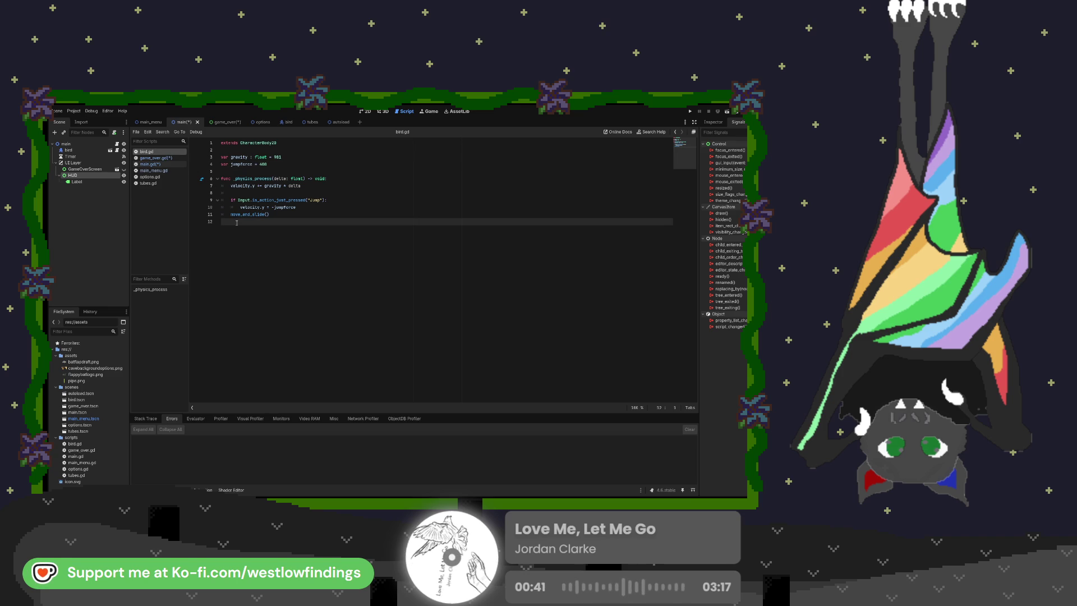
key("Return")
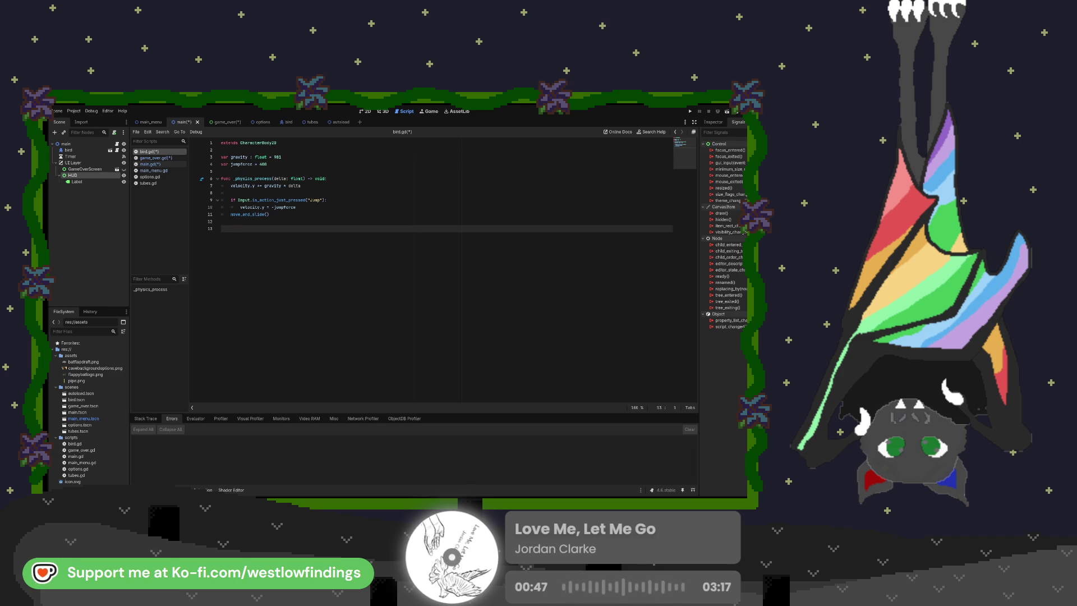
left_click(248, 149)
key("Return")
key("Return")
key("Up")
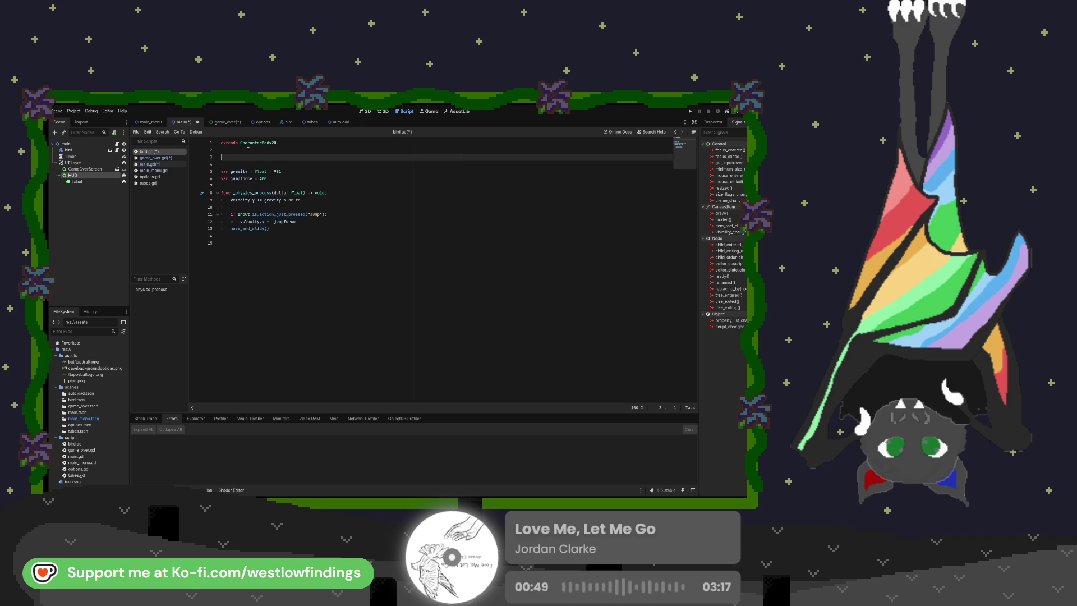
type("i")
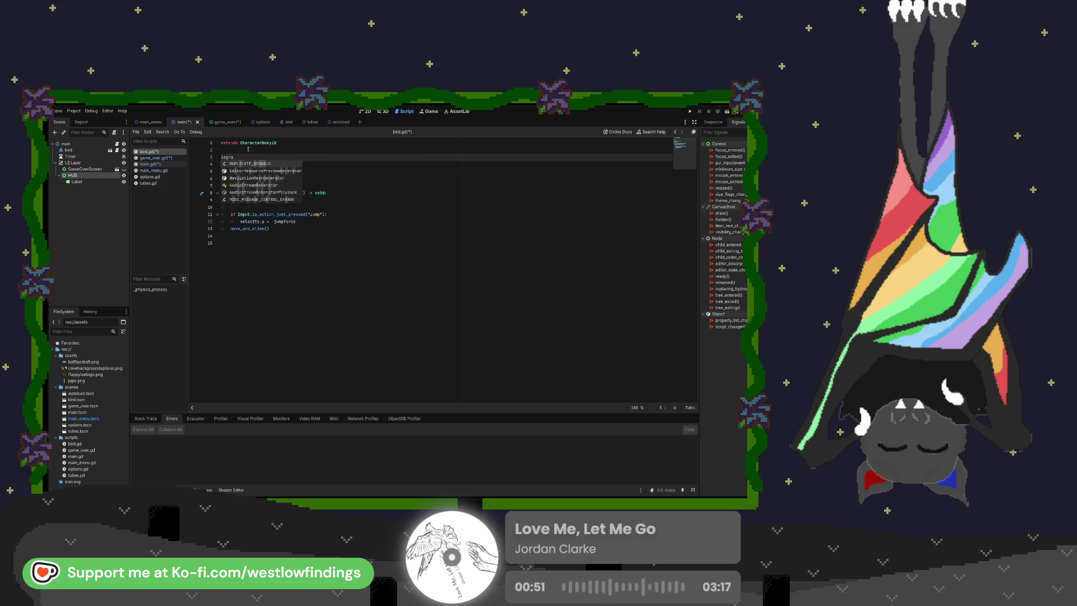
key("BackSpace")
type("signal ")
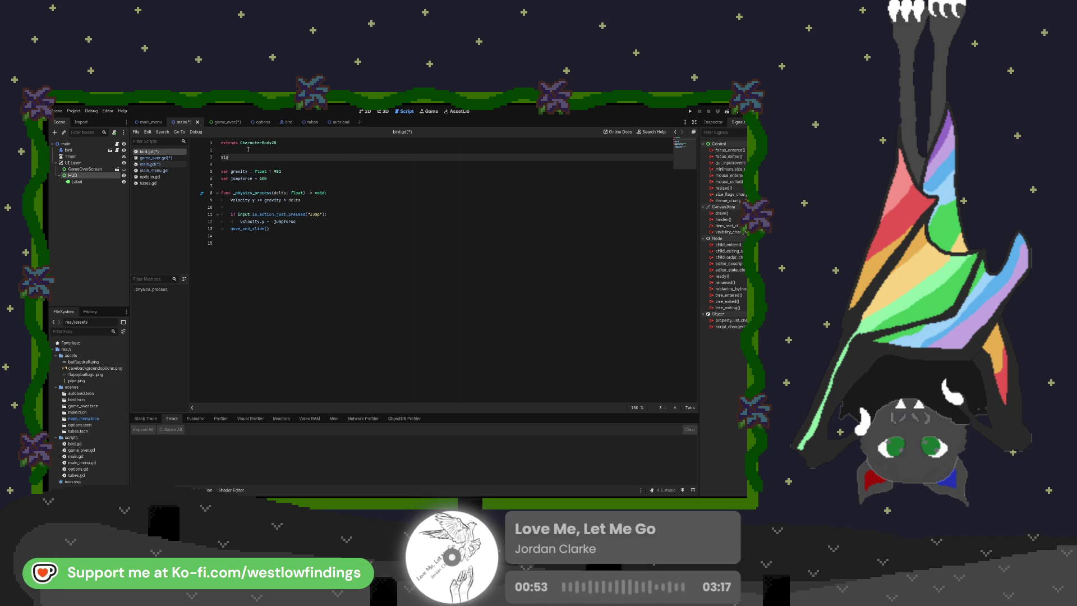
type("hill")
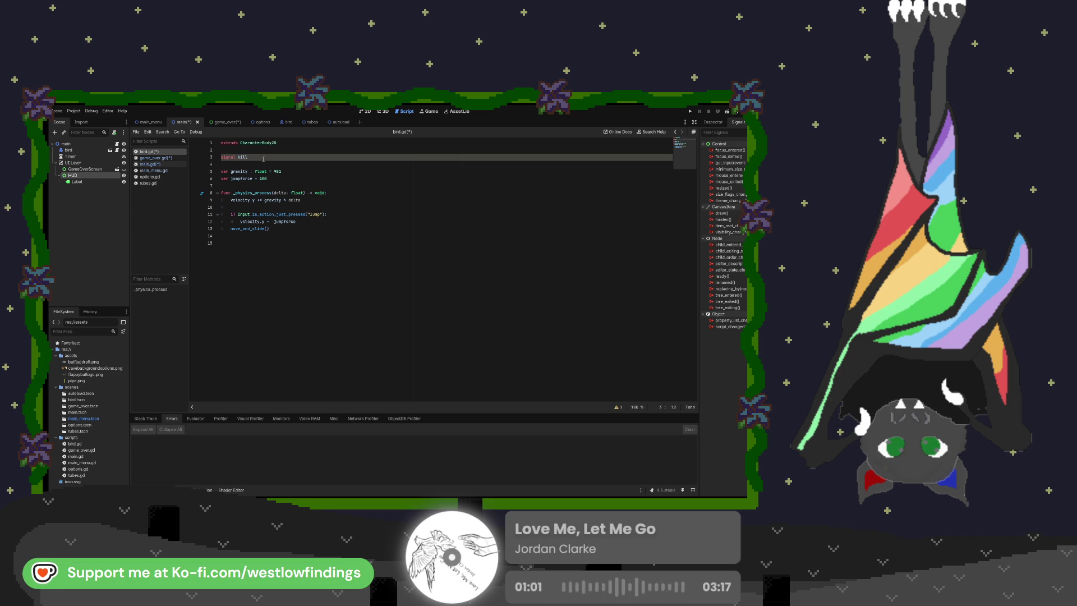
type("ed")
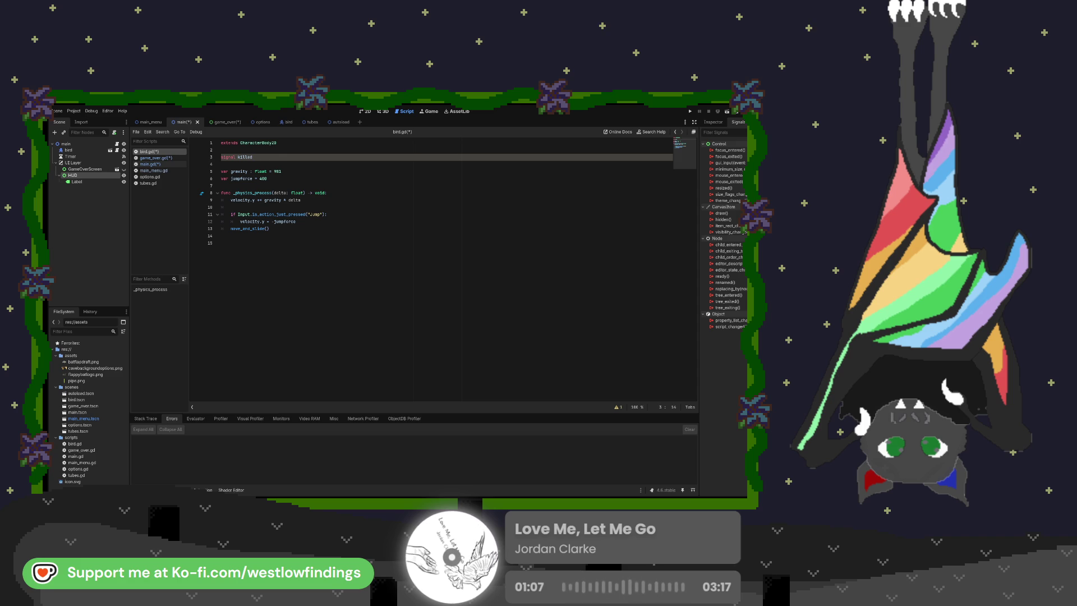
left_click(231, 242)
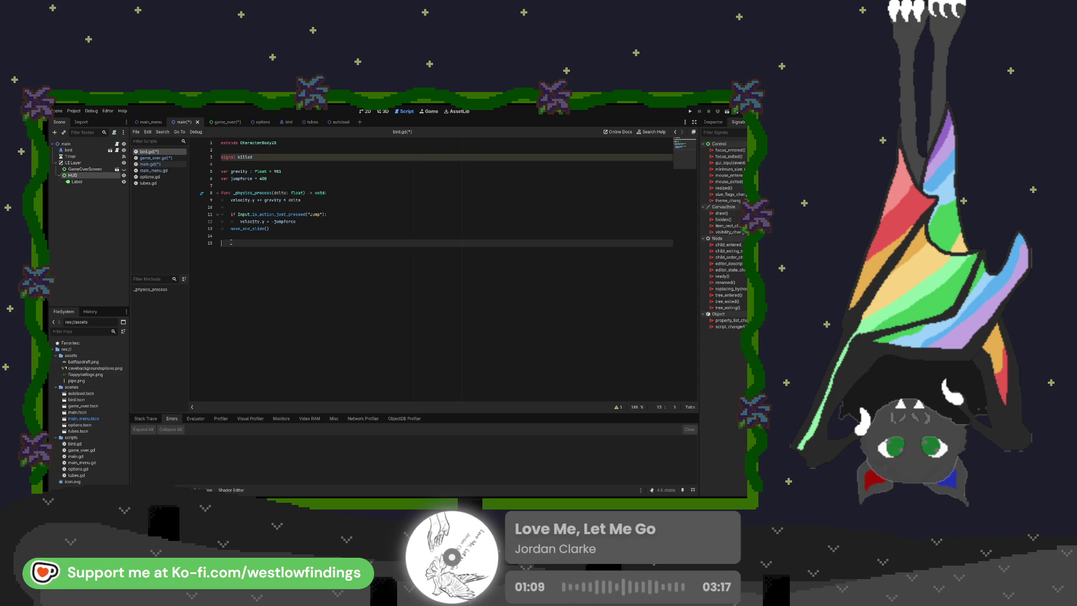
- Write the 'func die():' header at the end of bird.gd, working around autocomplete
type("func")
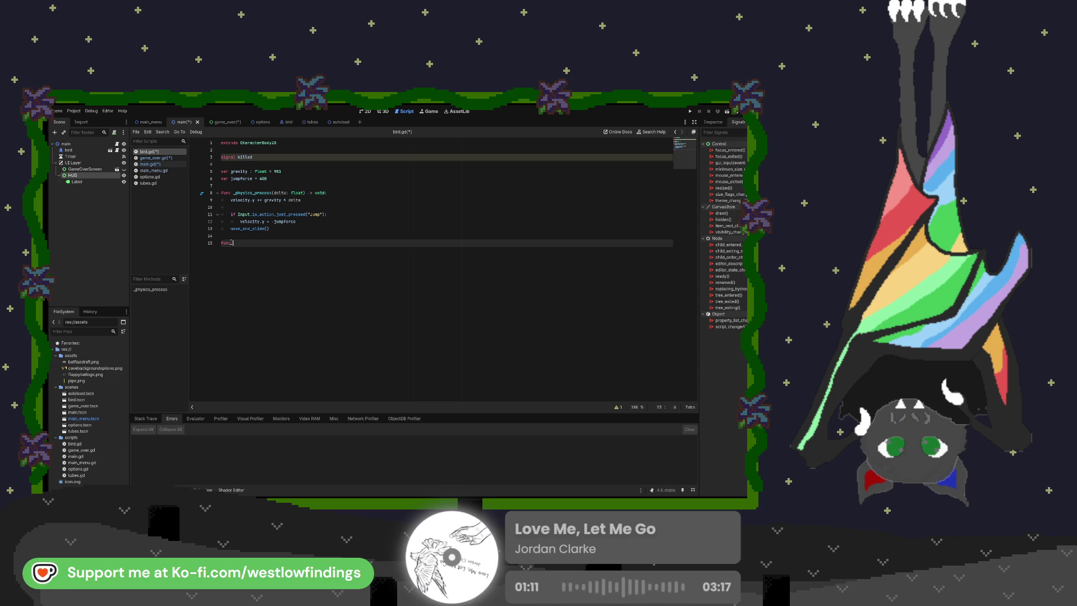
type(" _die")
key("BackSpace")
key("BackSpace")
key("BackSpace")
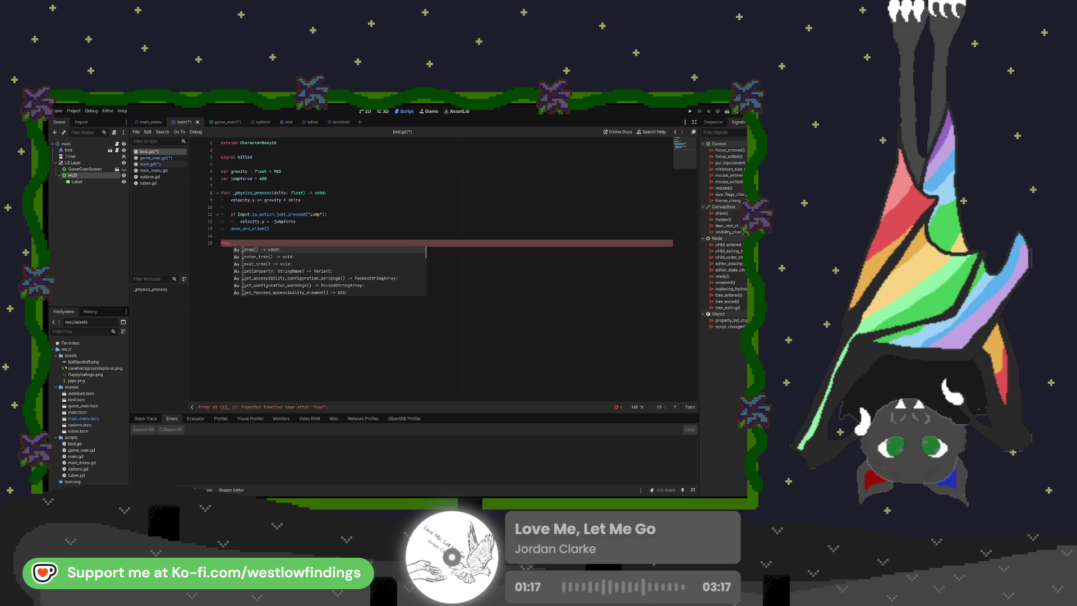
key("BackSpace")
key("BackSpace")
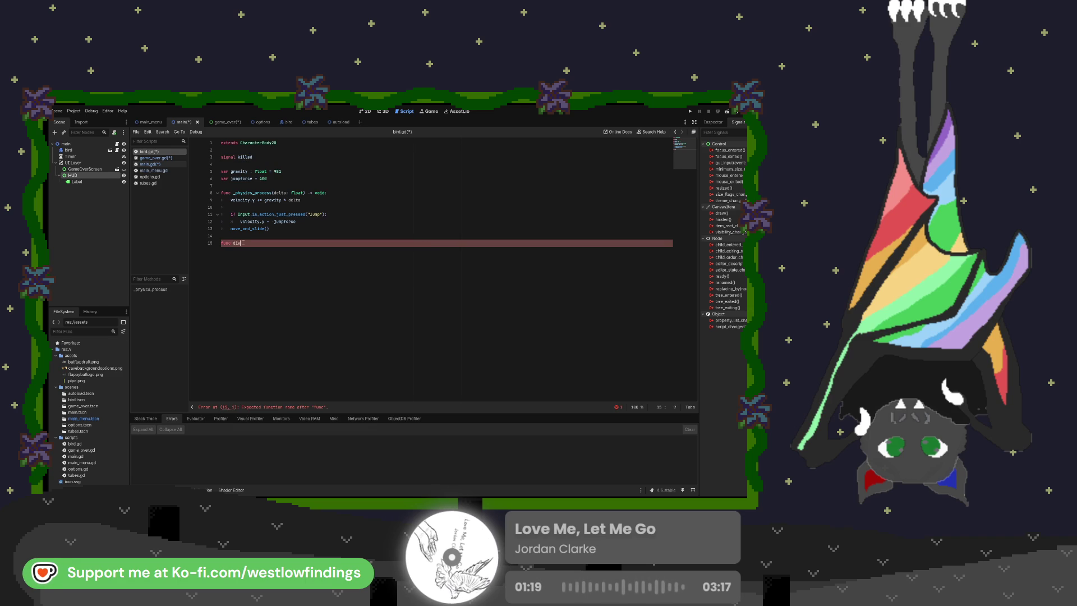
key("Return")
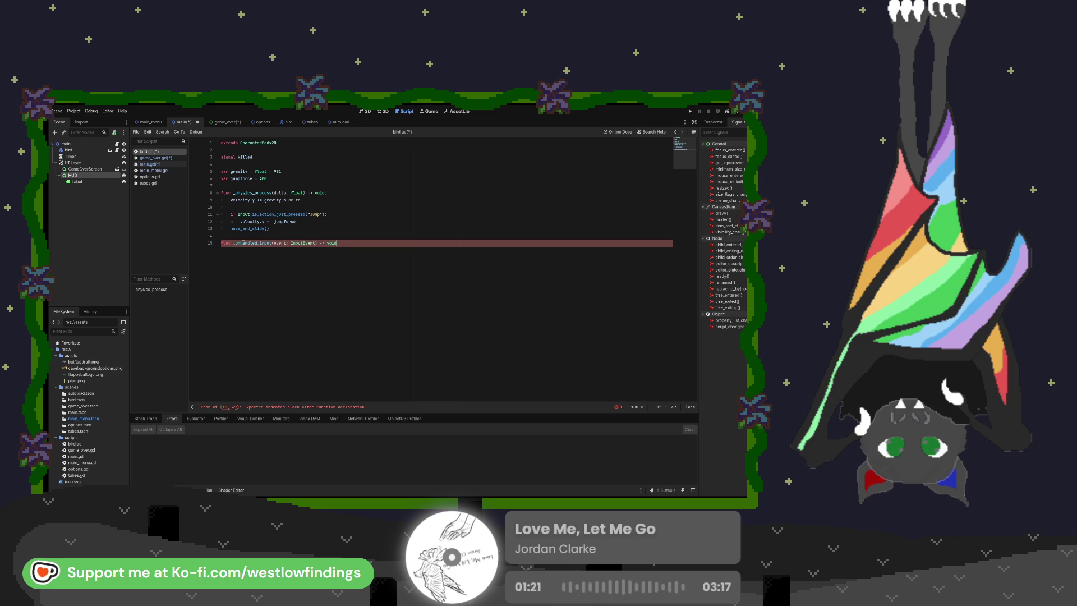
key("BackSpace")
key("BackSpace")
key("BackSpace")
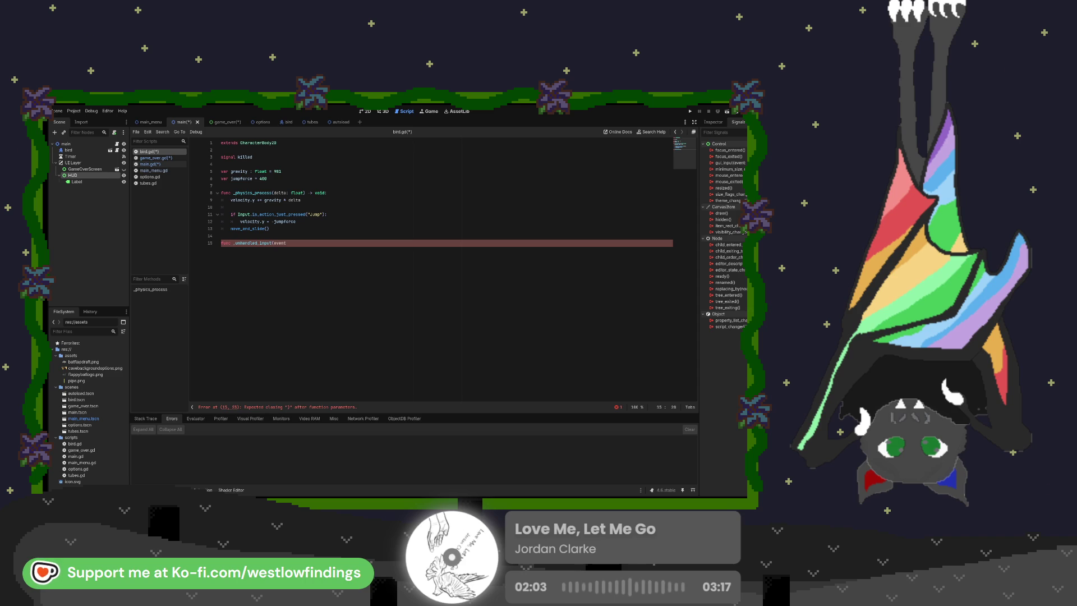
left_click_drag(287, 243, 234, 245)
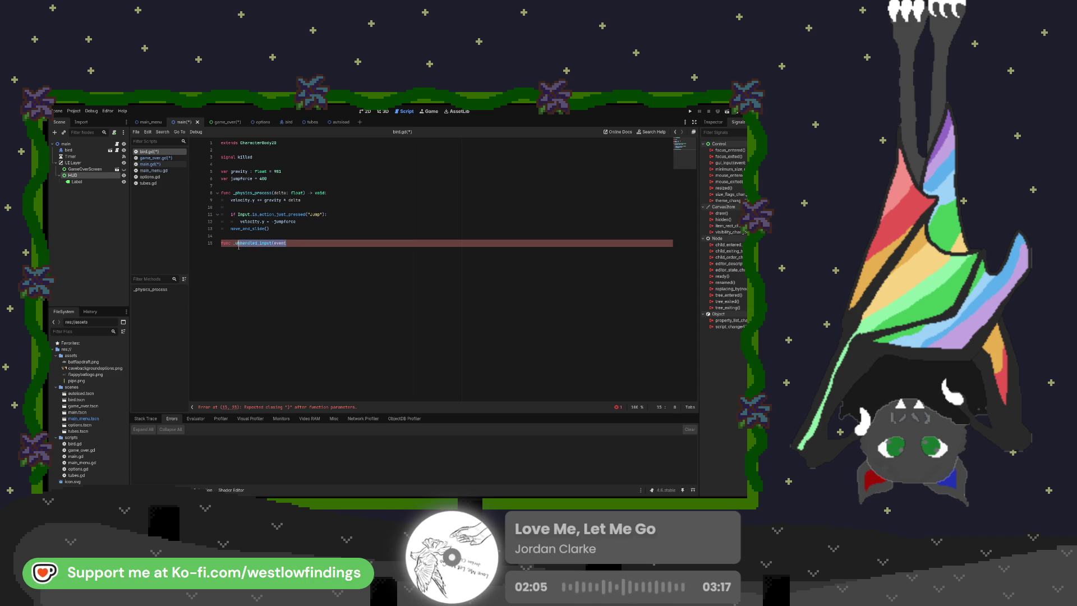
type("_")
key("Return")
key("BackSpace")
key("BackSpace")
key("BackSpace")
key("BackSpace")
key("BackSpace")
key("BackSpace")
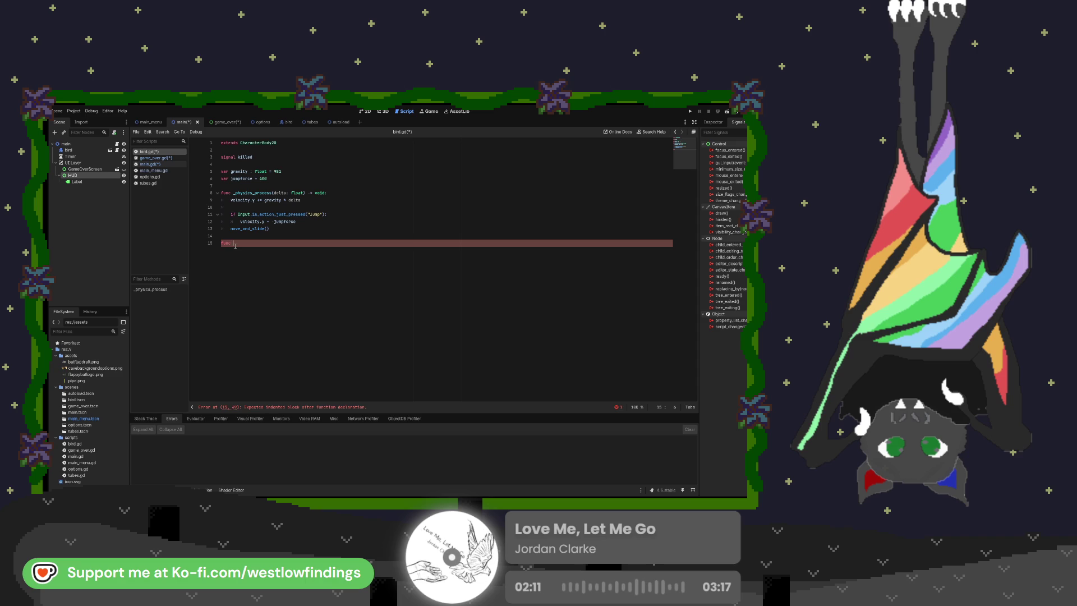
type("die")
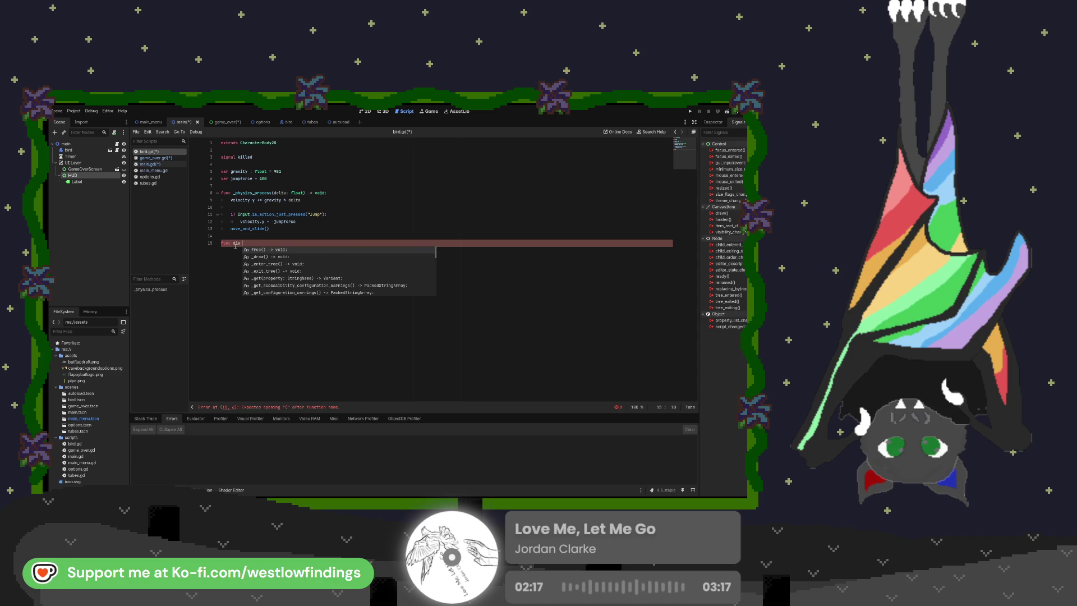
key("BackSpace")
type("():")
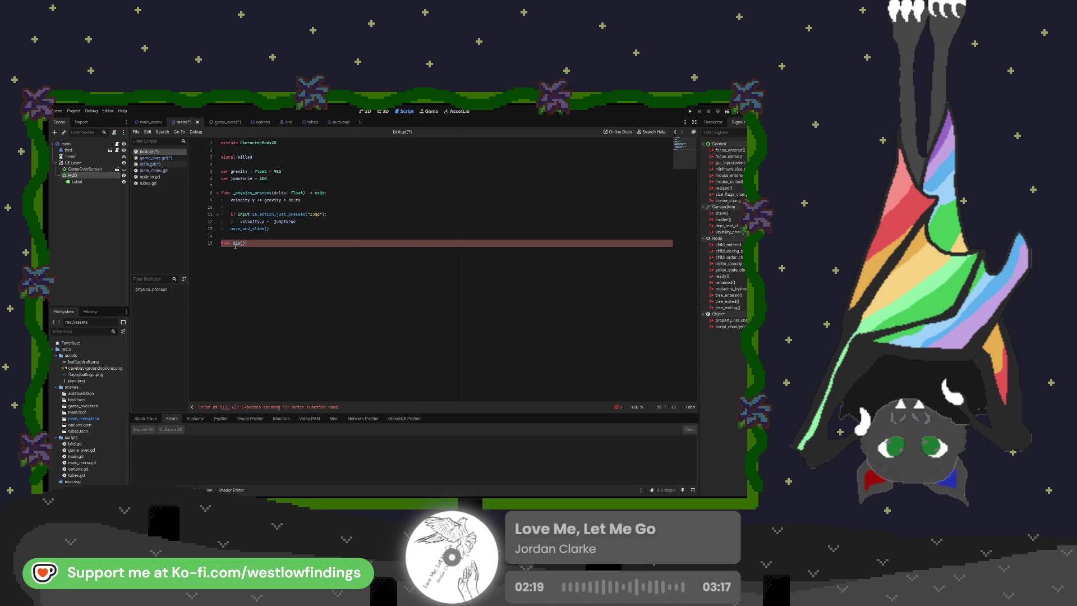
- Give die() a body of killed.emit() and queue_free(), then switch back to main.gd
key("Return")
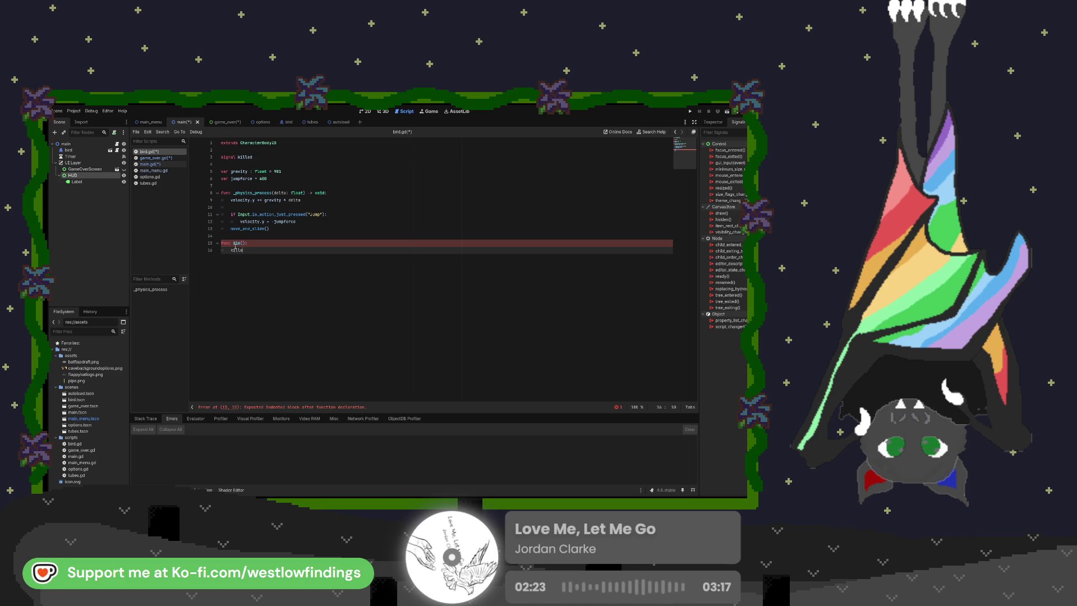
type("killed")
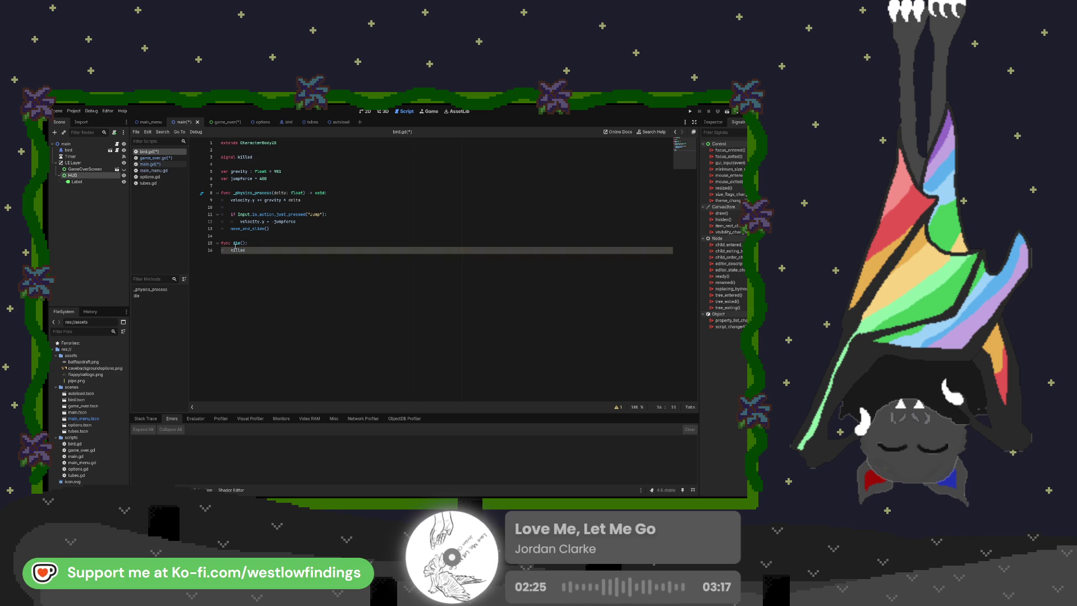
type(".emit(")
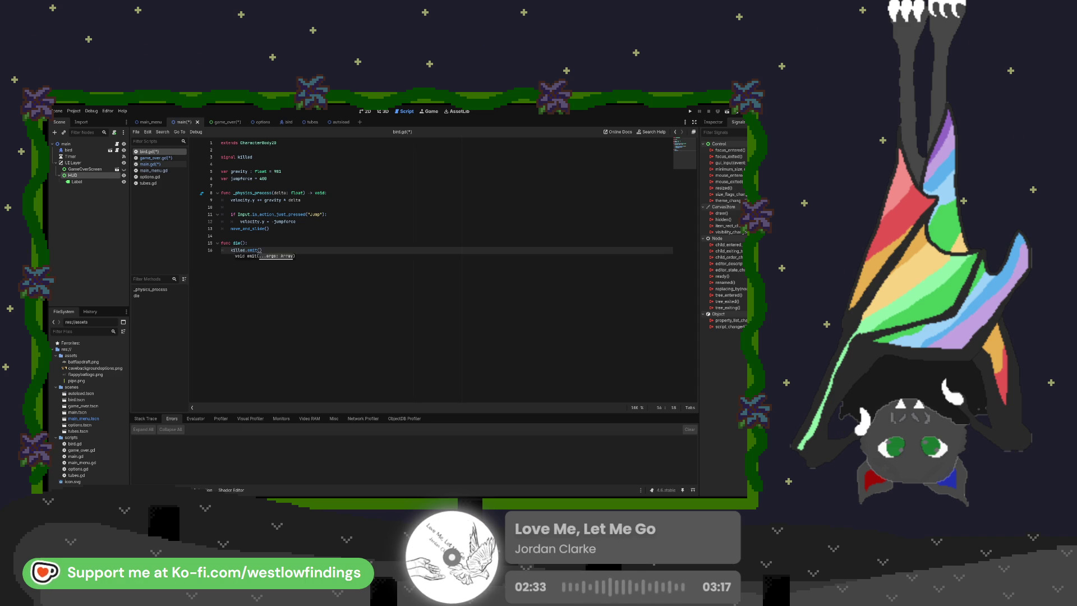
key("Return")
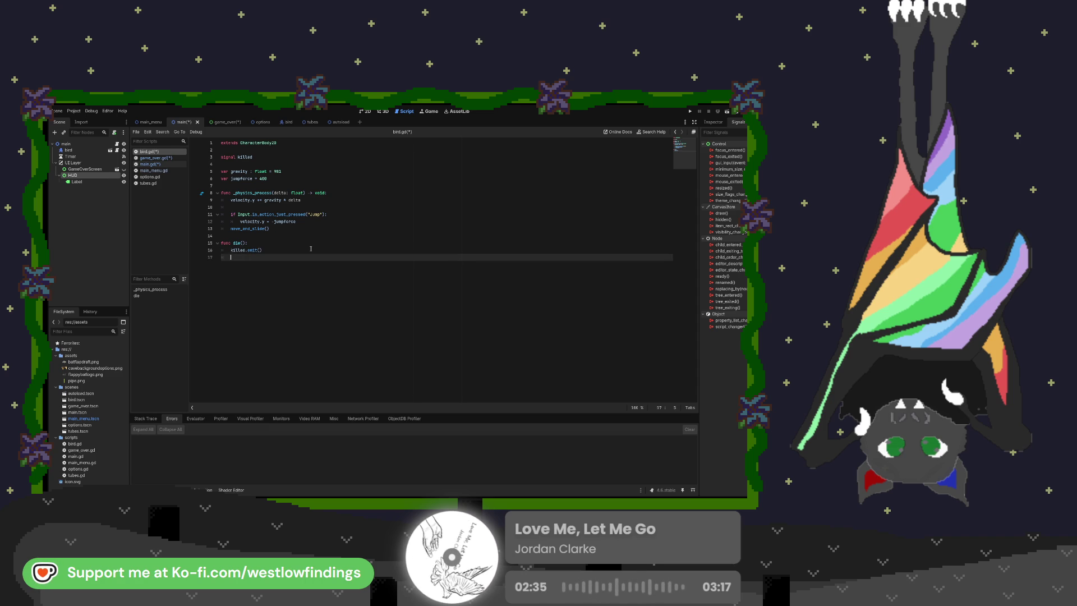
type("queue")
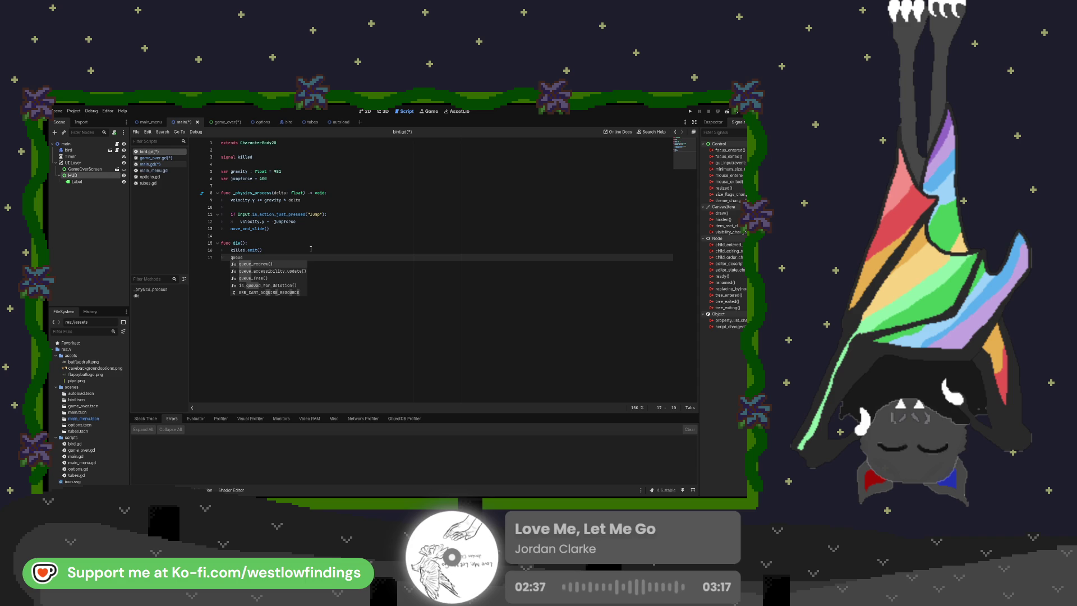
key("Down")
key("Down")
key("Return")
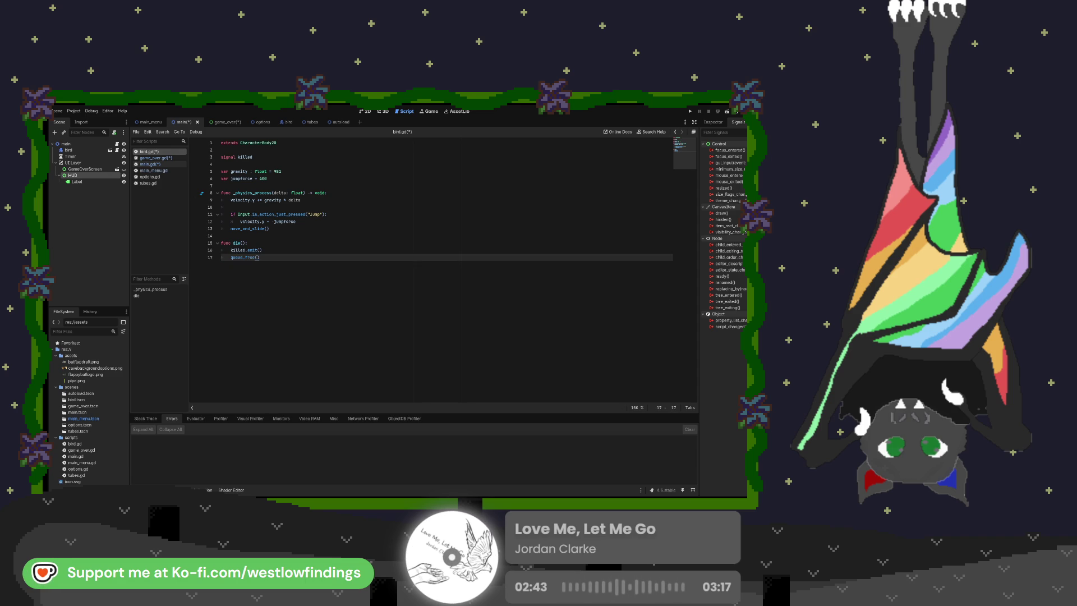
left_click(151, 164)
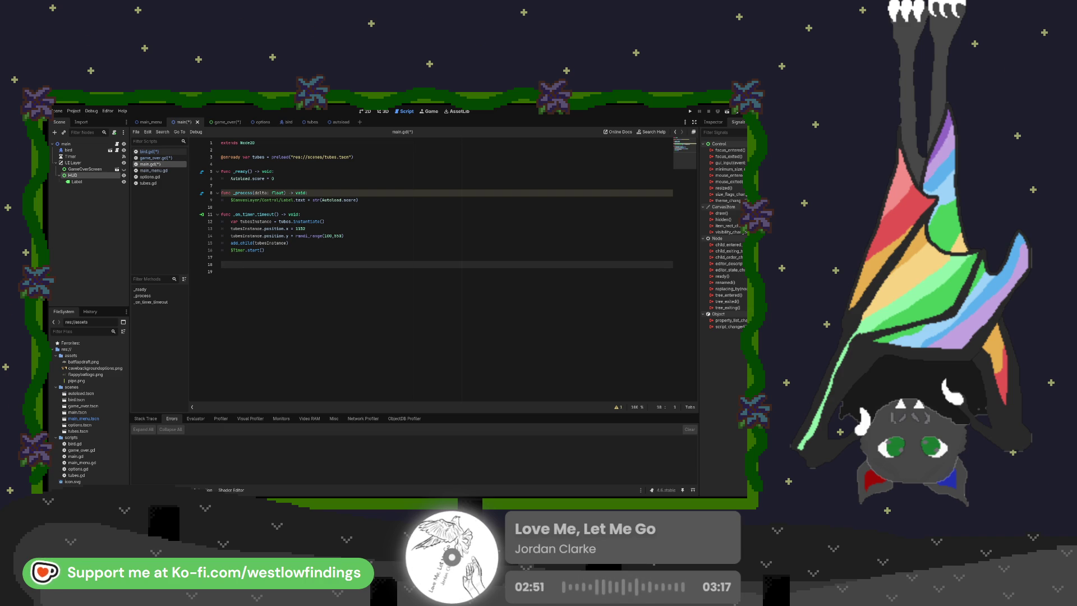
- Add player.killed.connect(_on_player_killed) to _ready and start 'func _on_player_killed()' at the end
left_click(281, 177)
key("Return")
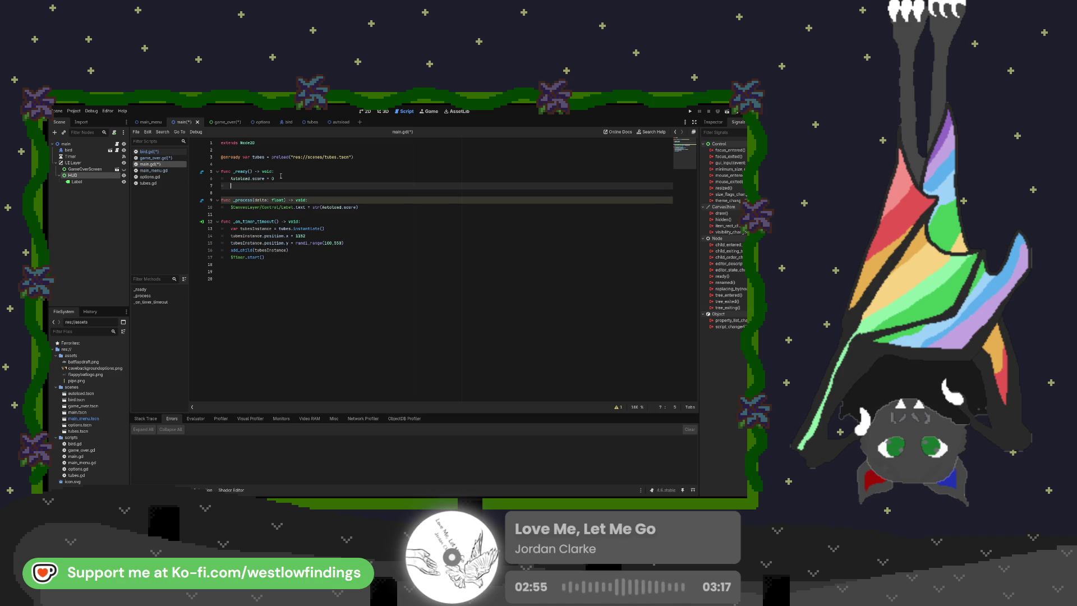
type("player.killed")
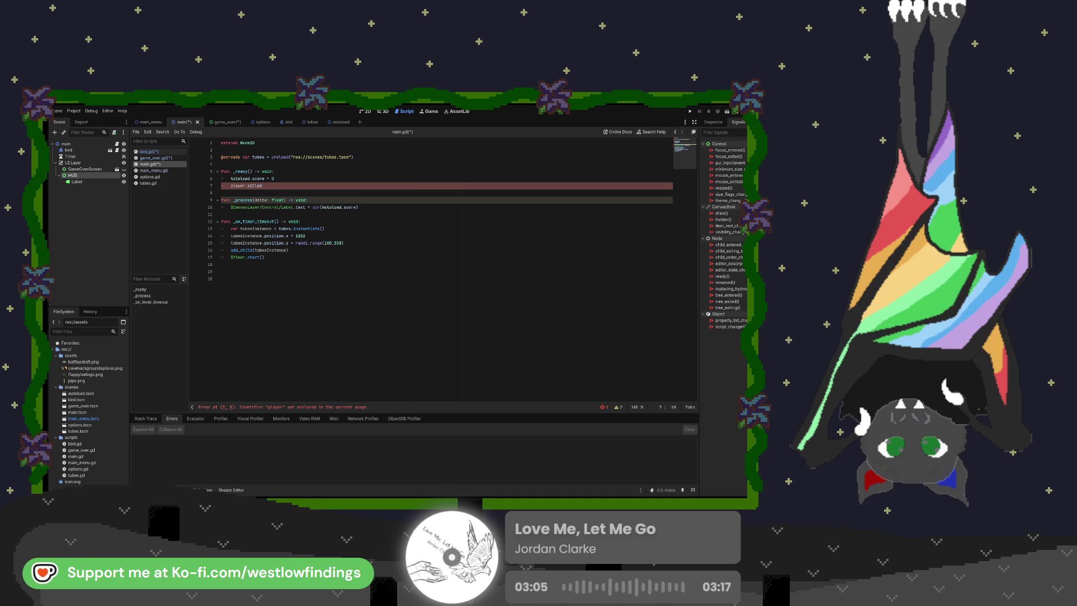
type(".connect(")
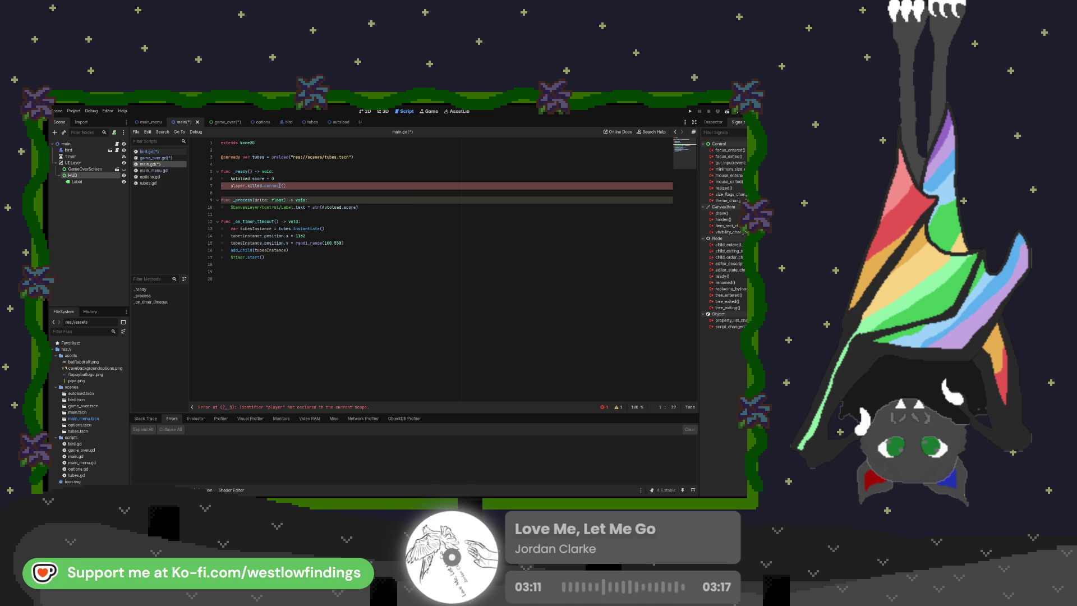
type("_play")
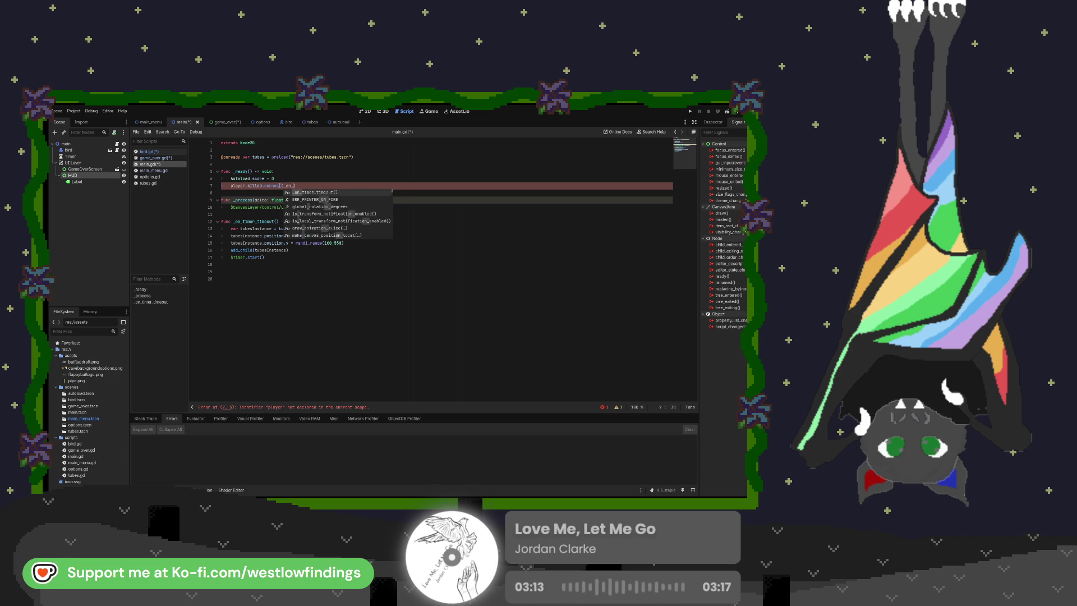
key("BackSpace")
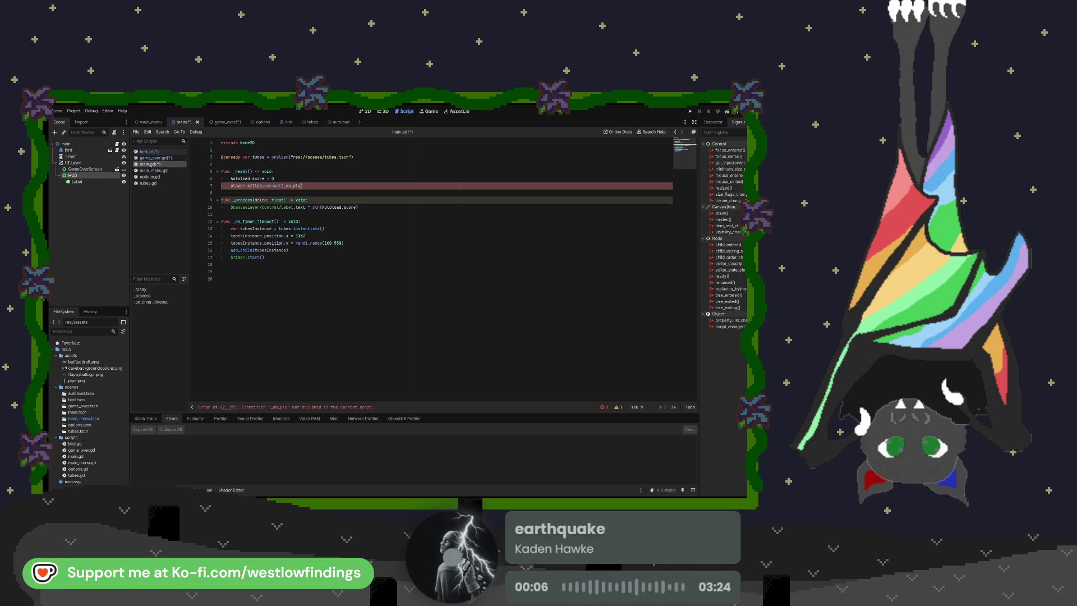
type("r_killed")
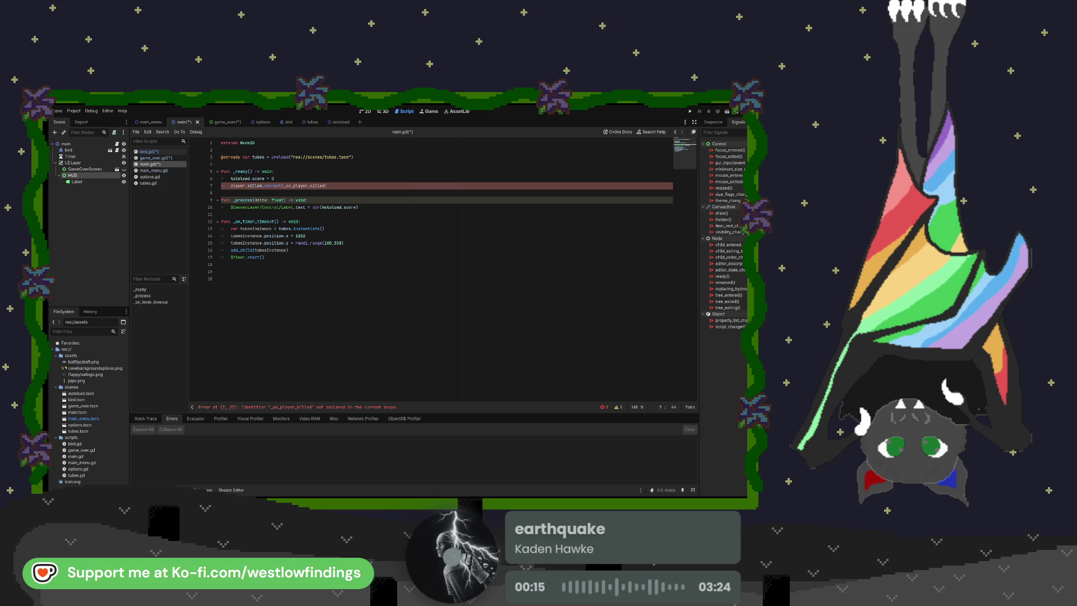
left_click(242, 272)
type("c ")
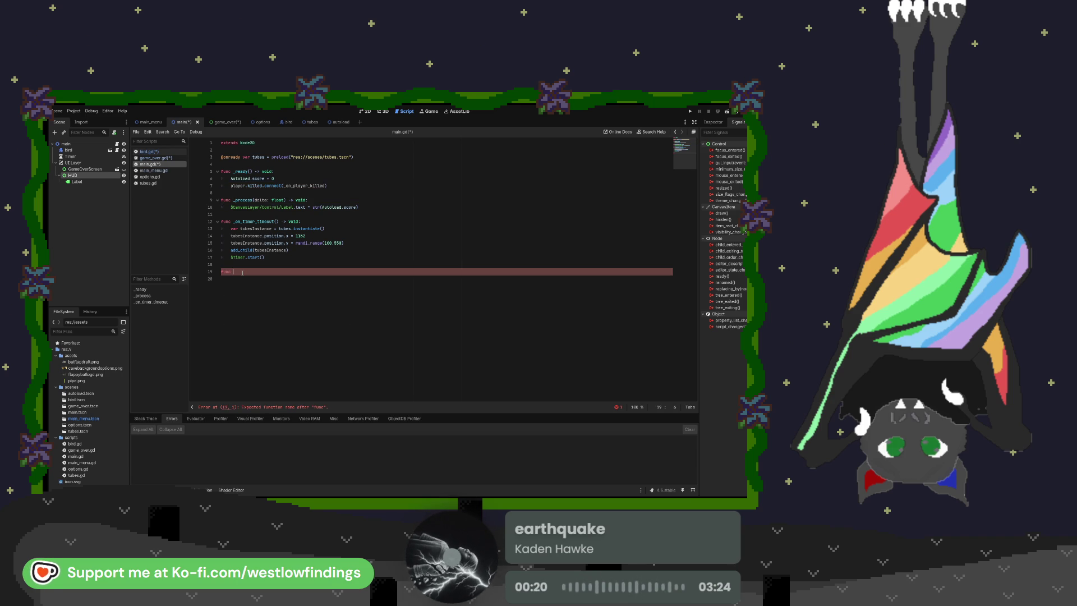
type("_on_player")
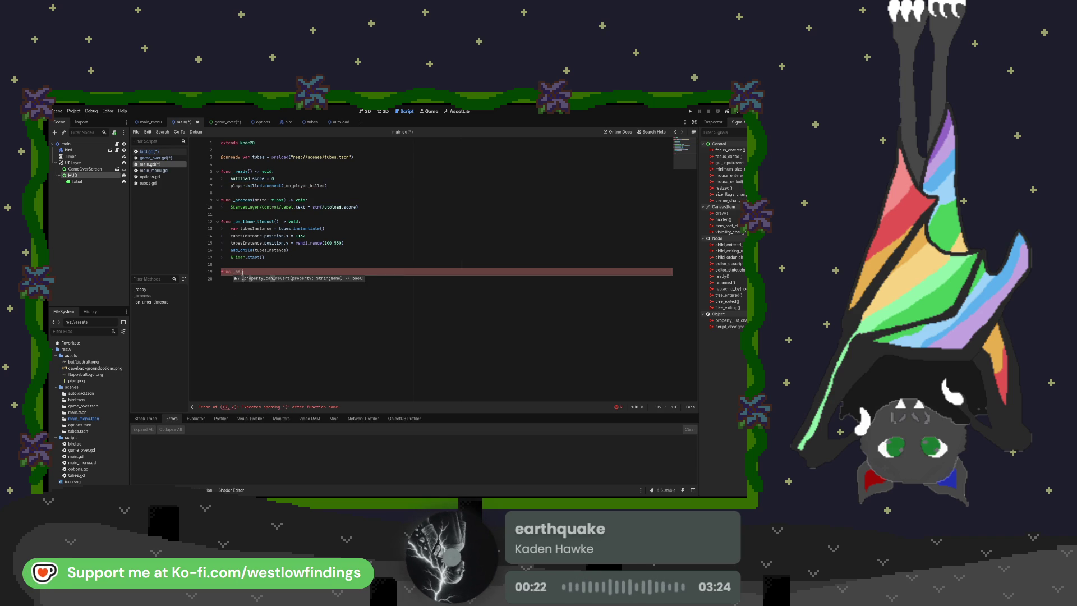
type("_killed()")
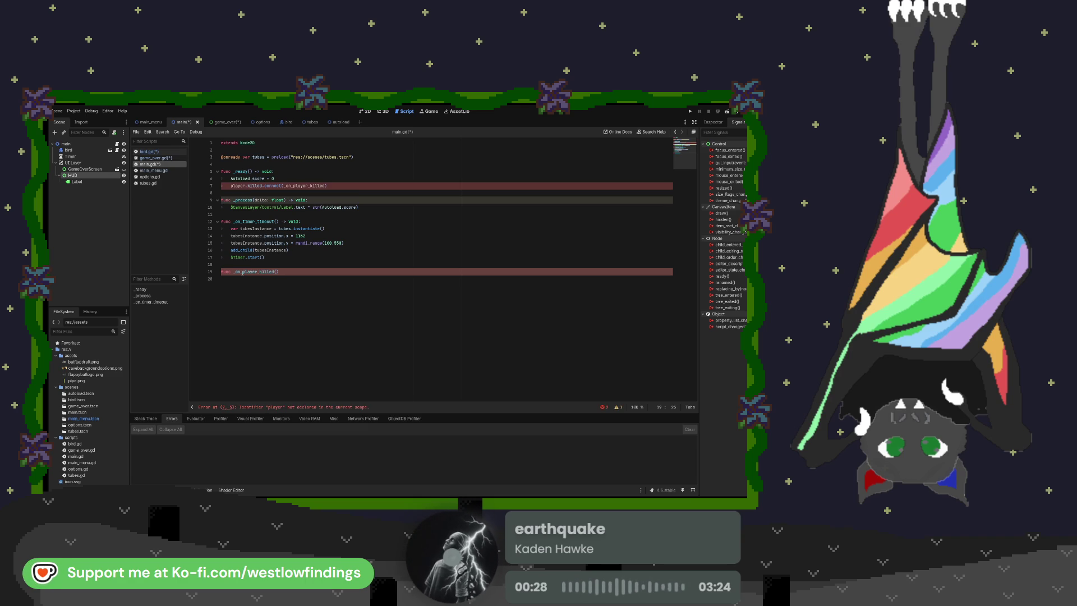
- Complete 'func _on_player_killed():' with a colon and an indented pass body
key("Return")
key("Tab")
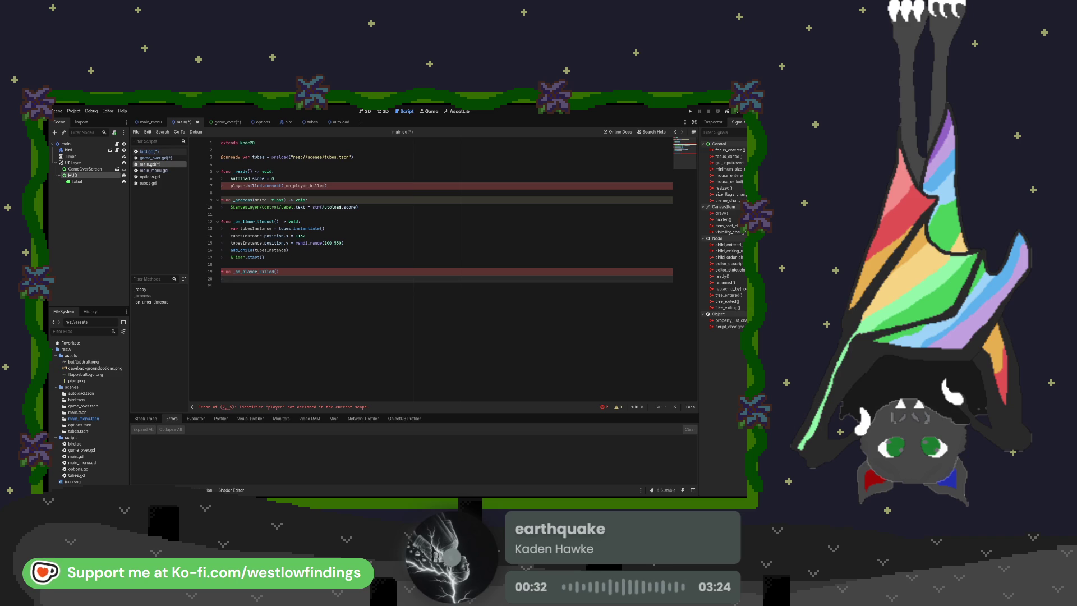
left_click(293, 272)
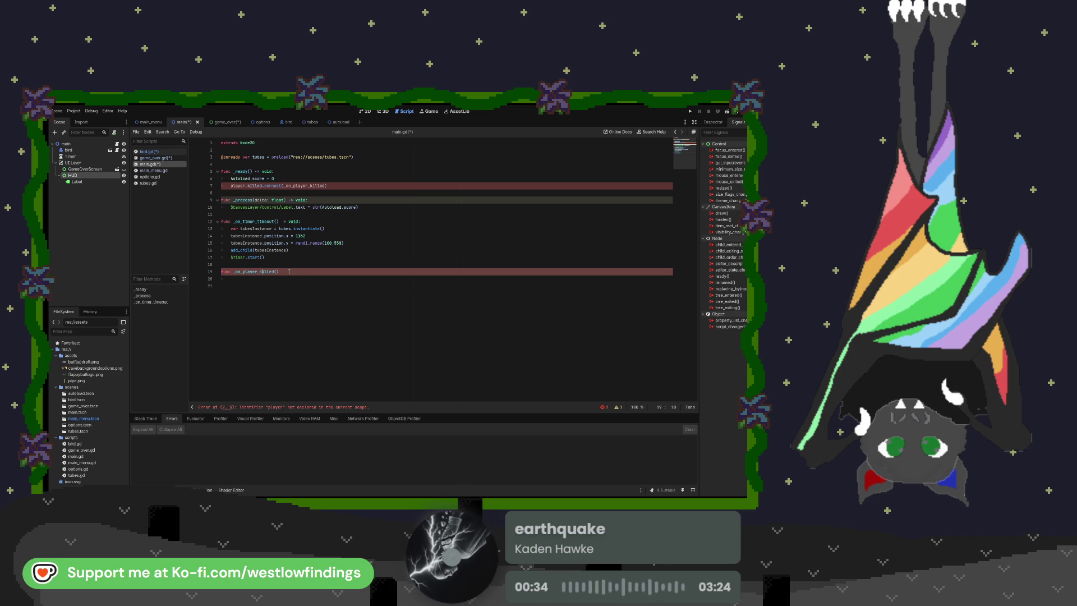
type(":")
key("Down")
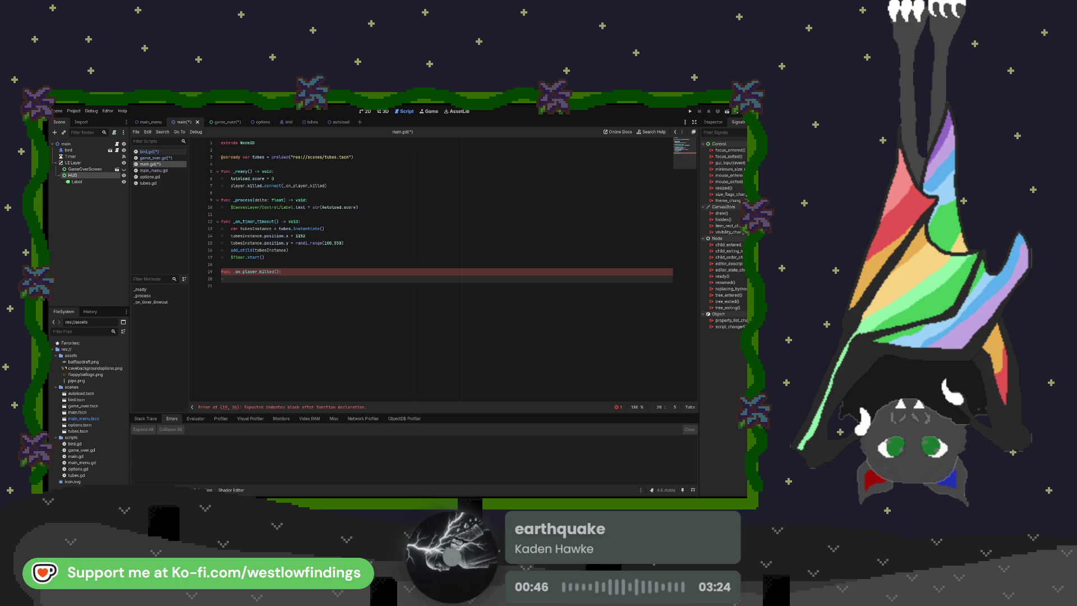
type("pass")
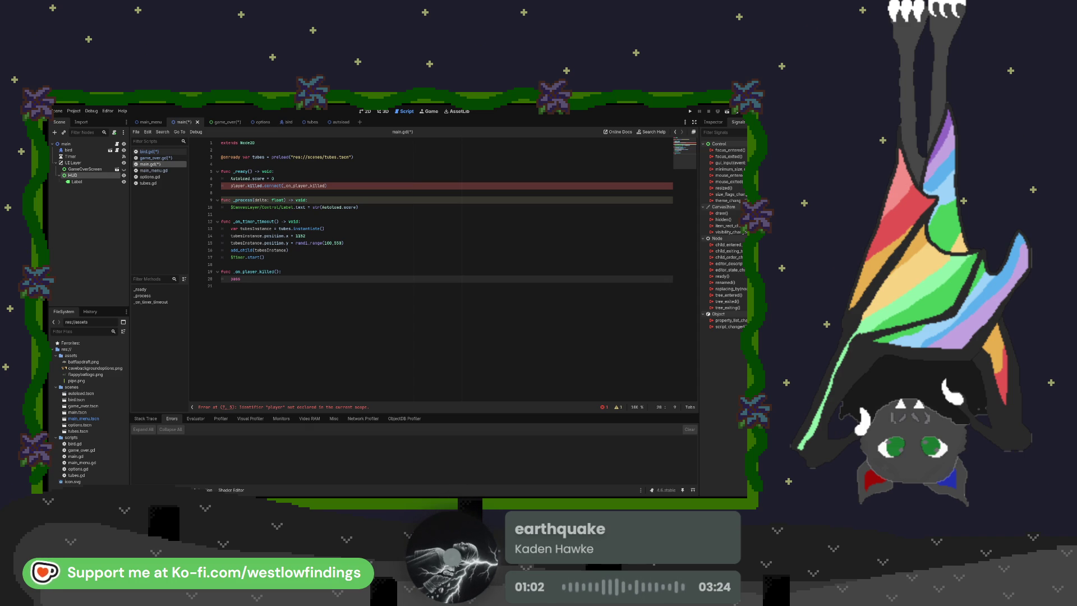
left_click(234, 163)
type("@onr")
key("Return")
type("v")
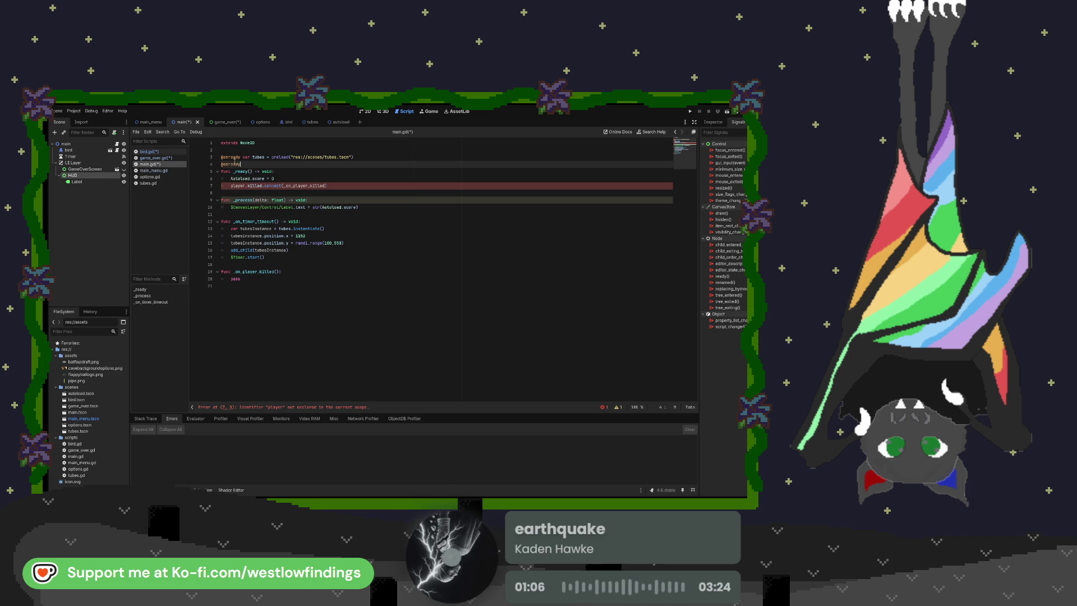
type("ar gos")
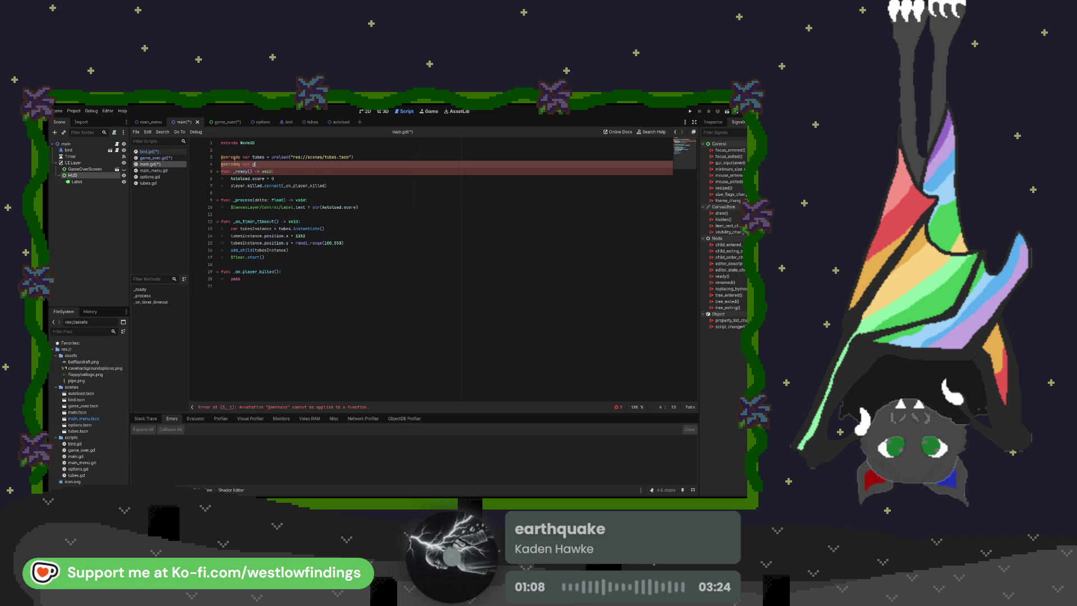
key("Return")
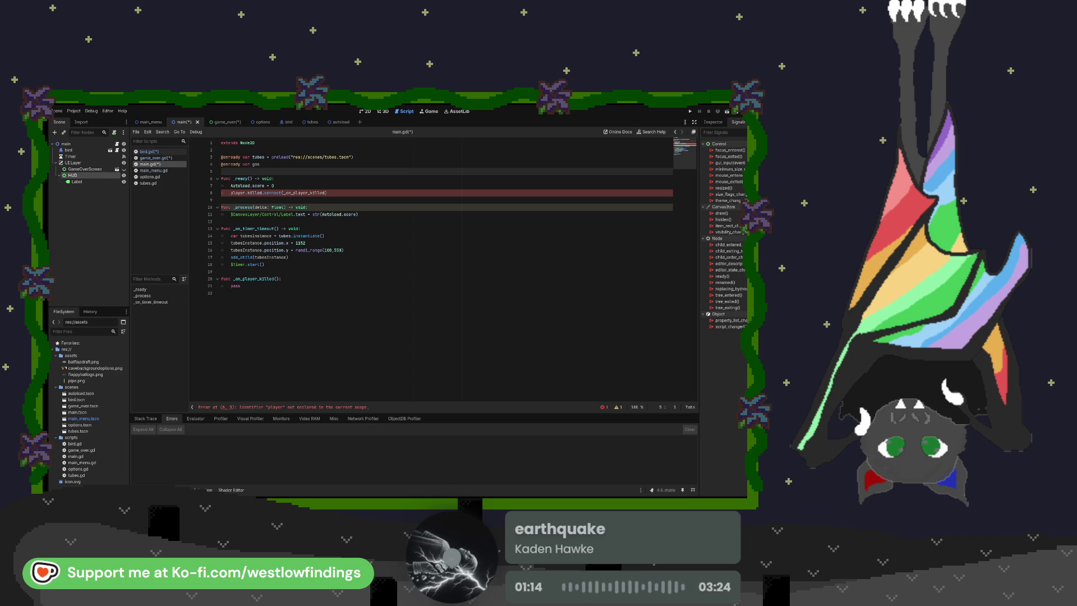
left_click(266, 163)
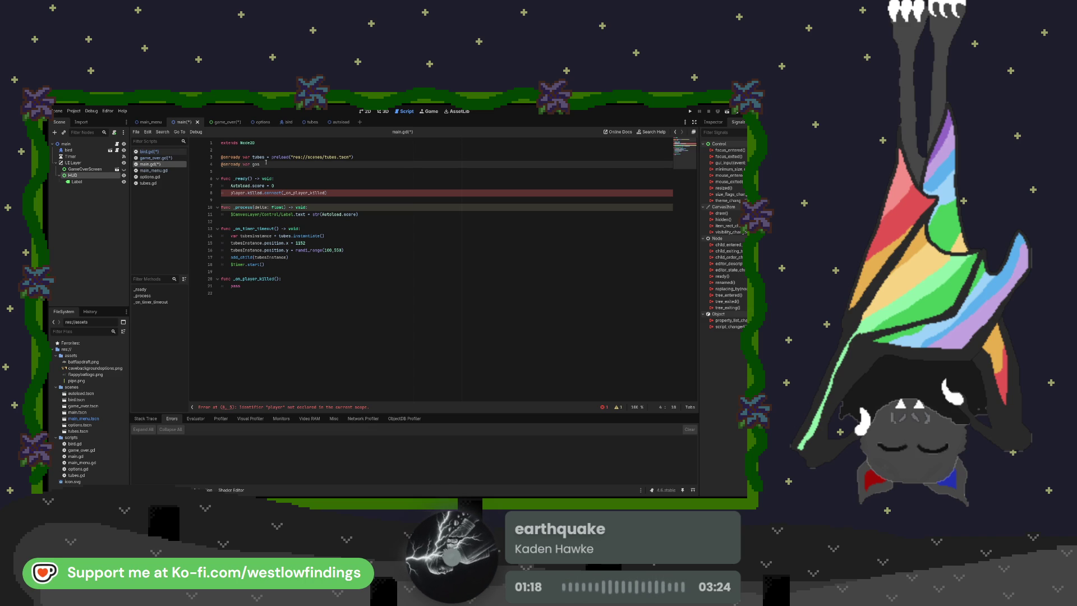
type("=")
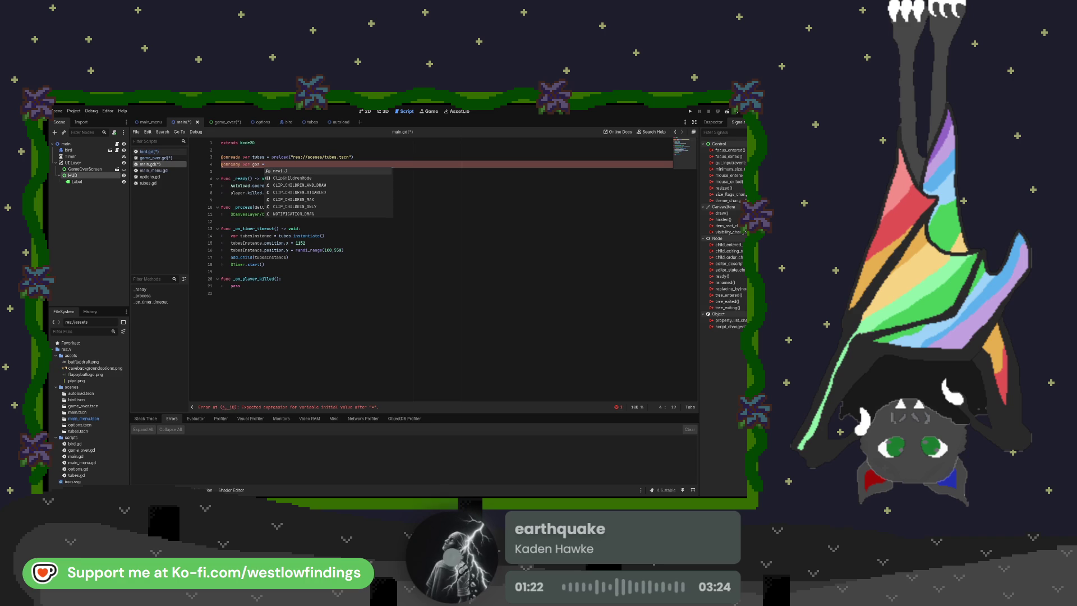
left_click(300, 164)
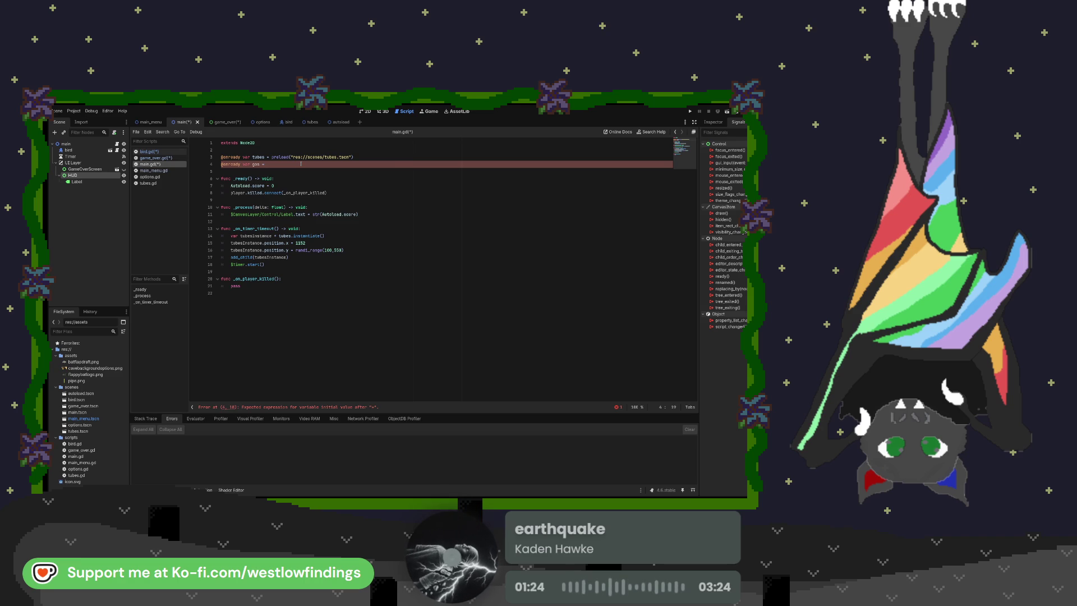
type("$UI")
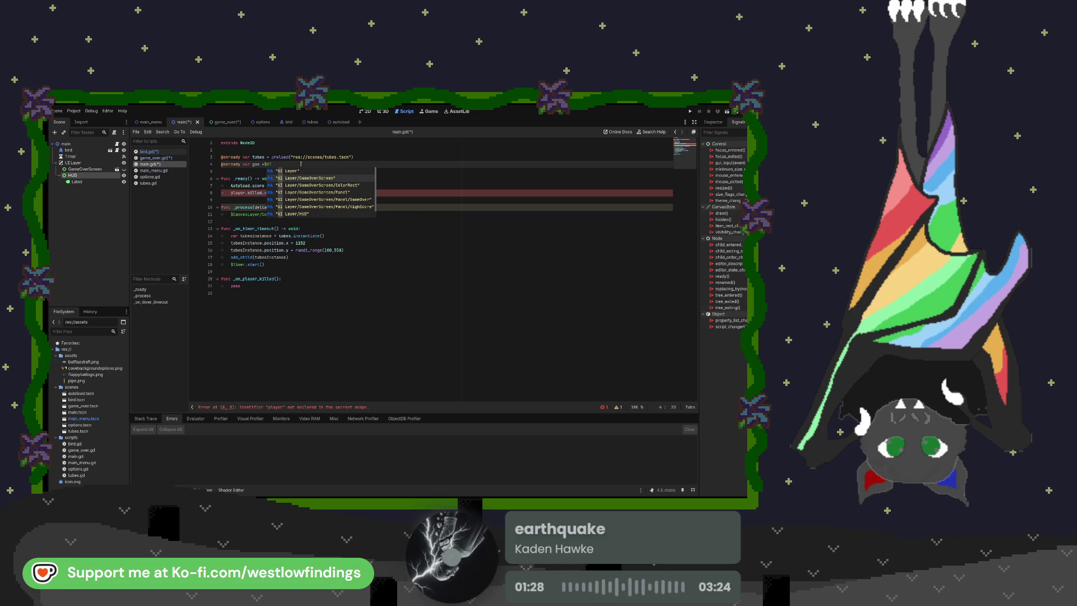
key("Return")
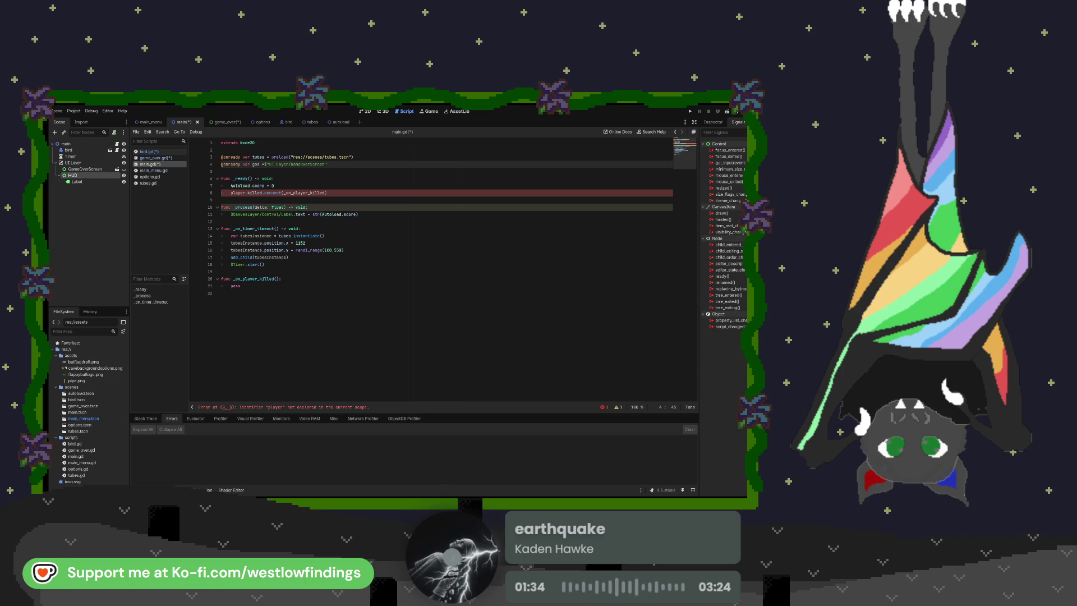
- Replace the pass in _on_player_killed with gos.visible = true
double_click(241, 286)
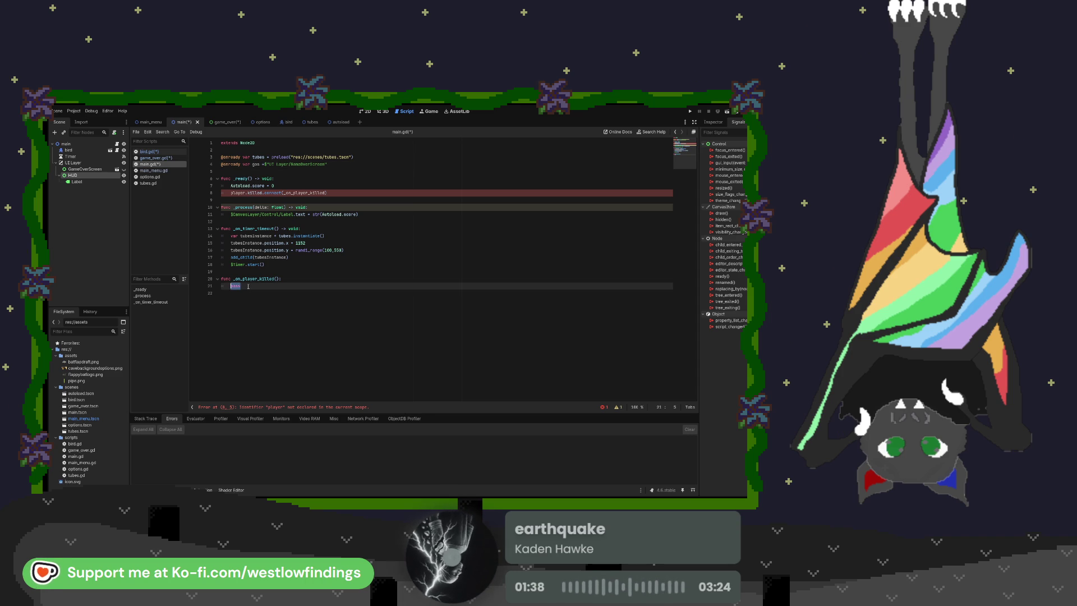
type(".")
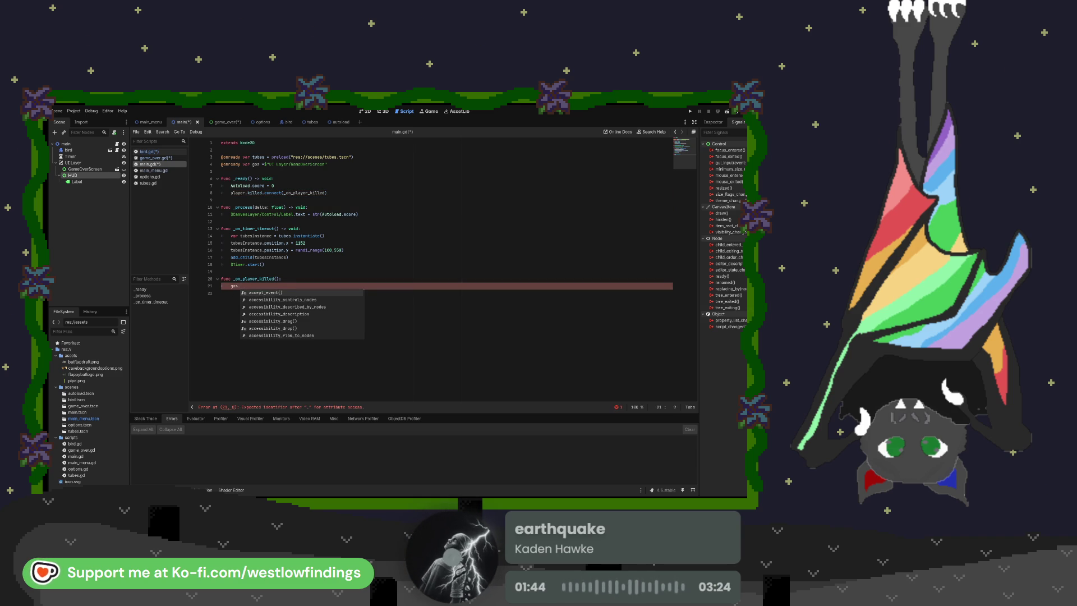
left_click(255, 286)
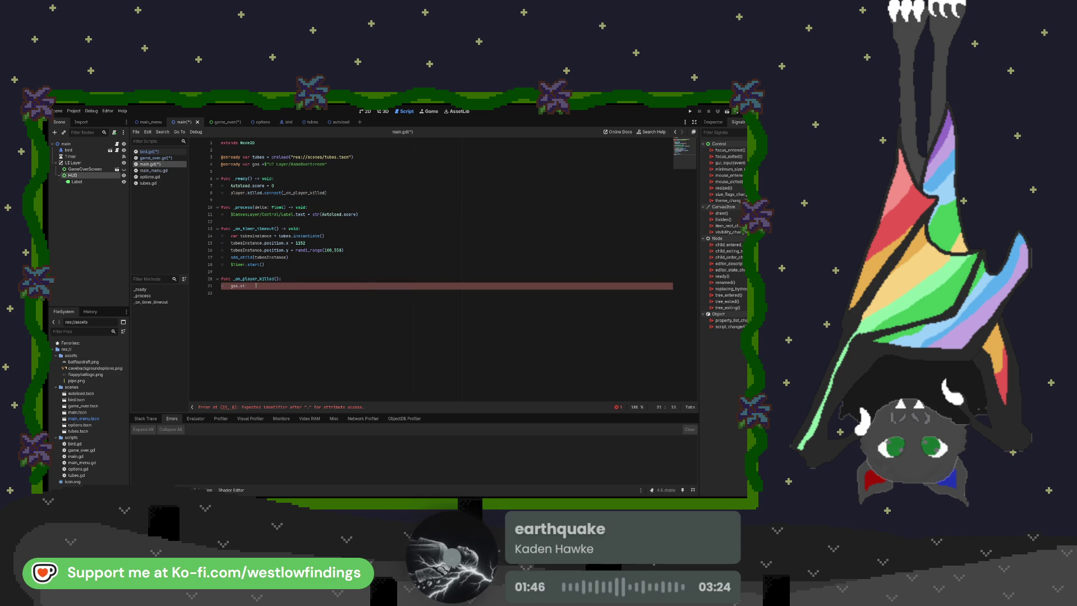
type("visible")
key("Escape")
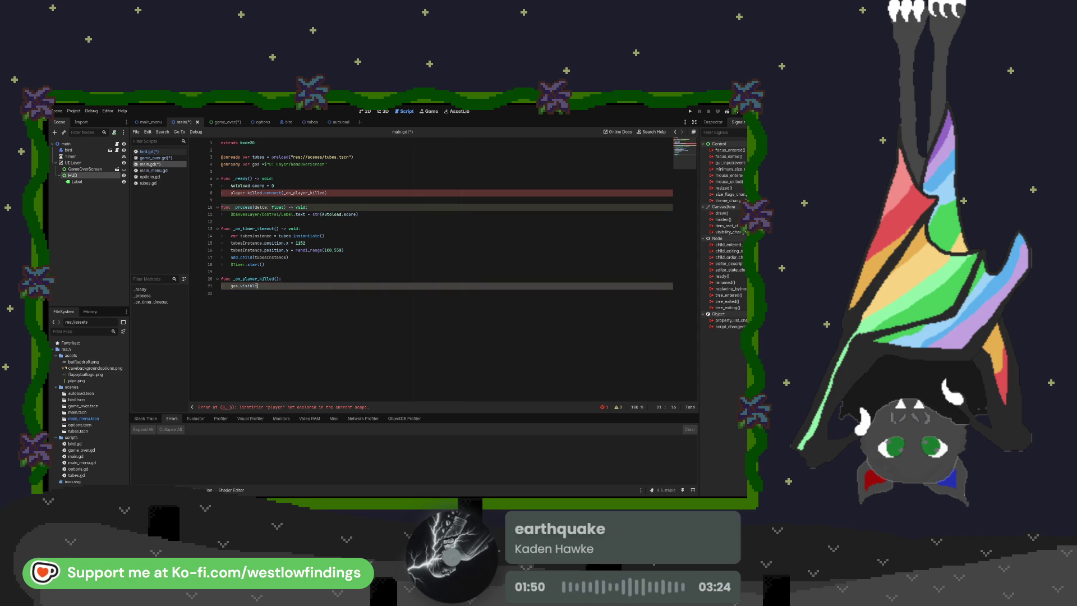
type("= true")
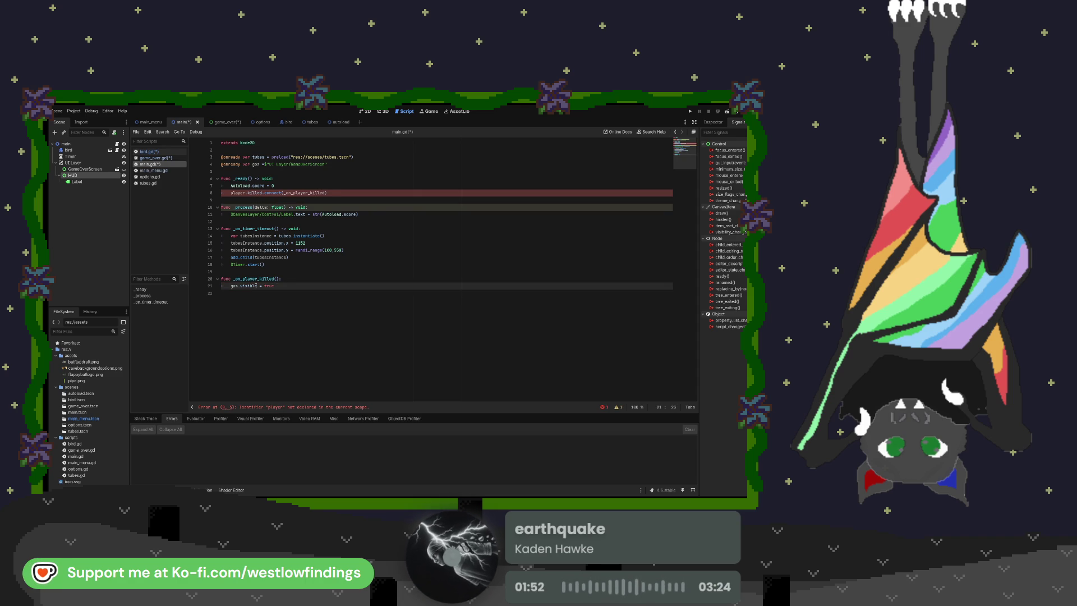
left_click(293, 269)
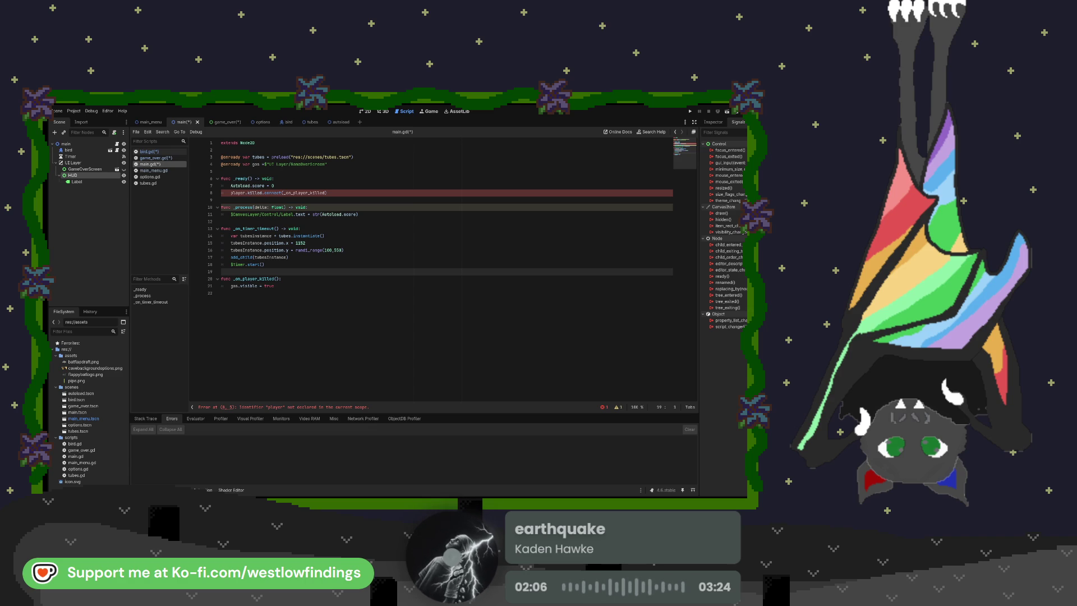
- Briefly rename player to bird on line 8, then revert it to player
left_click(230, 193)
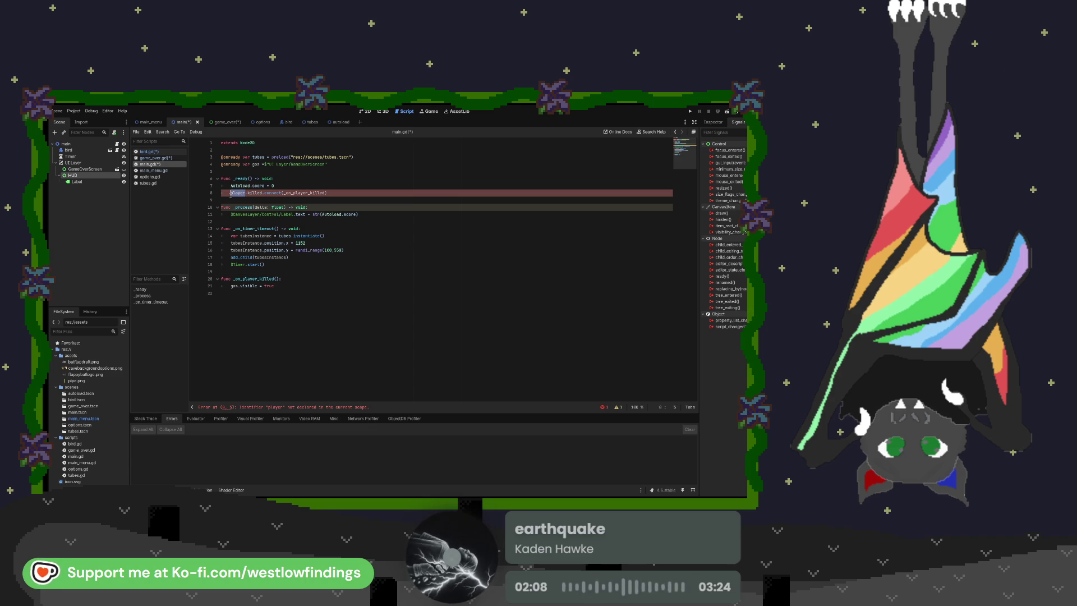
type("bird")
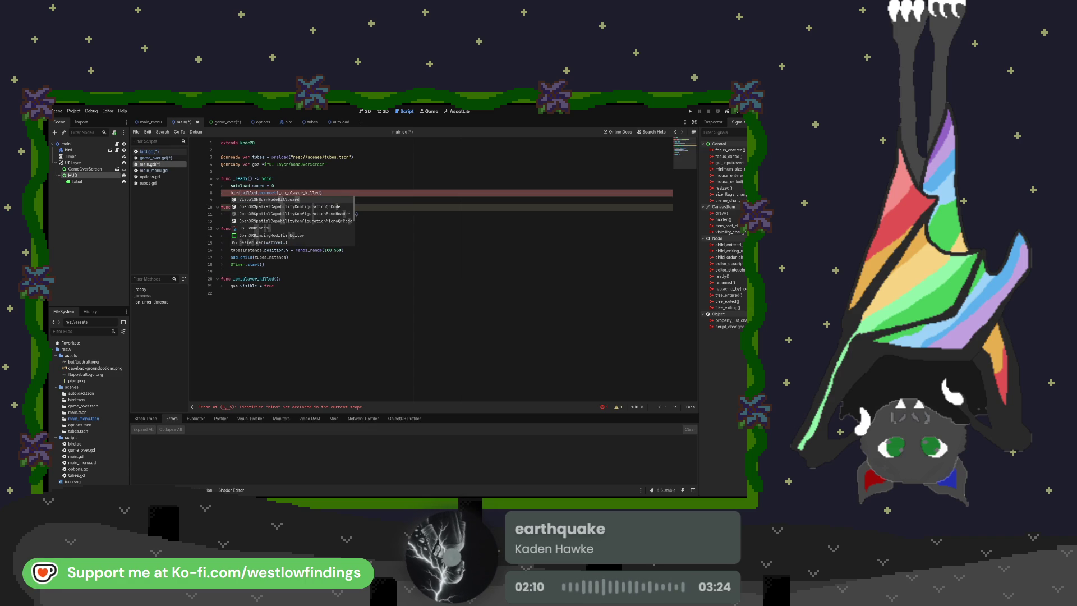
key("Right")
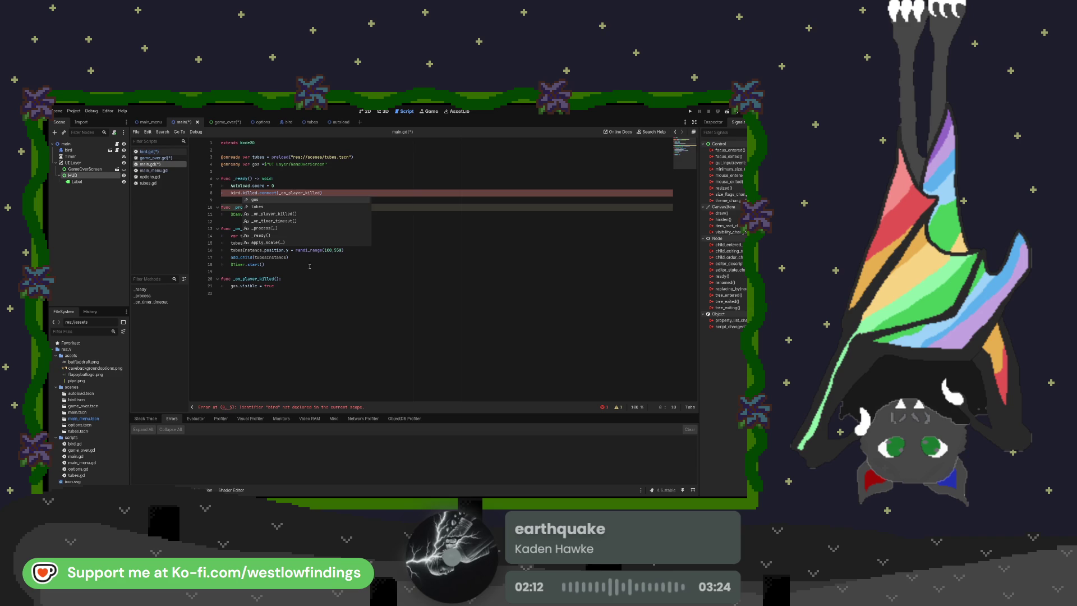
key("Escape")
left_click_drag(241, 193, 231, 193)
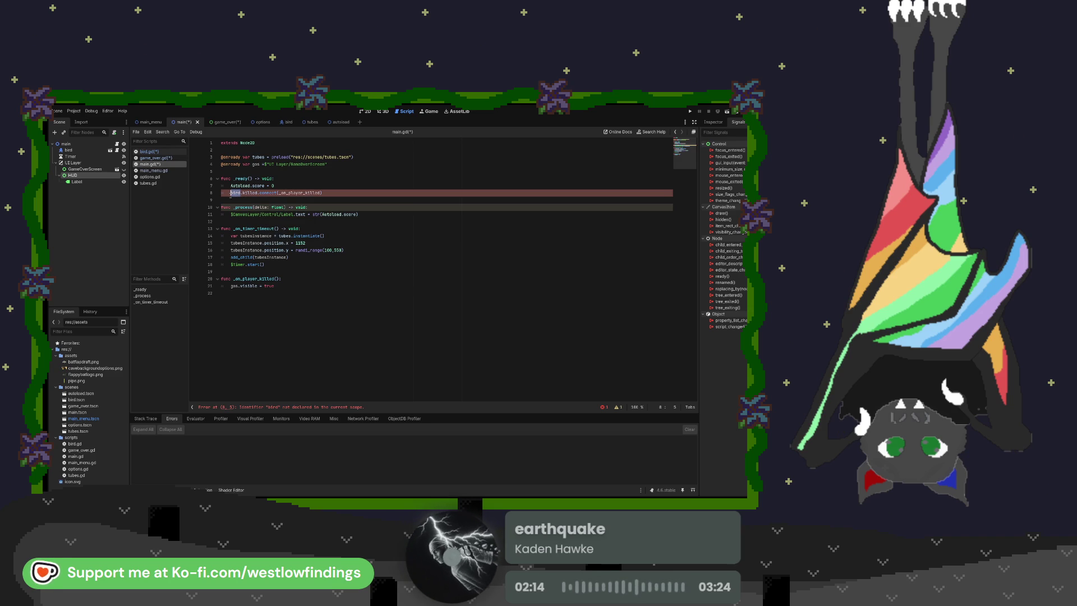
type("ayer")
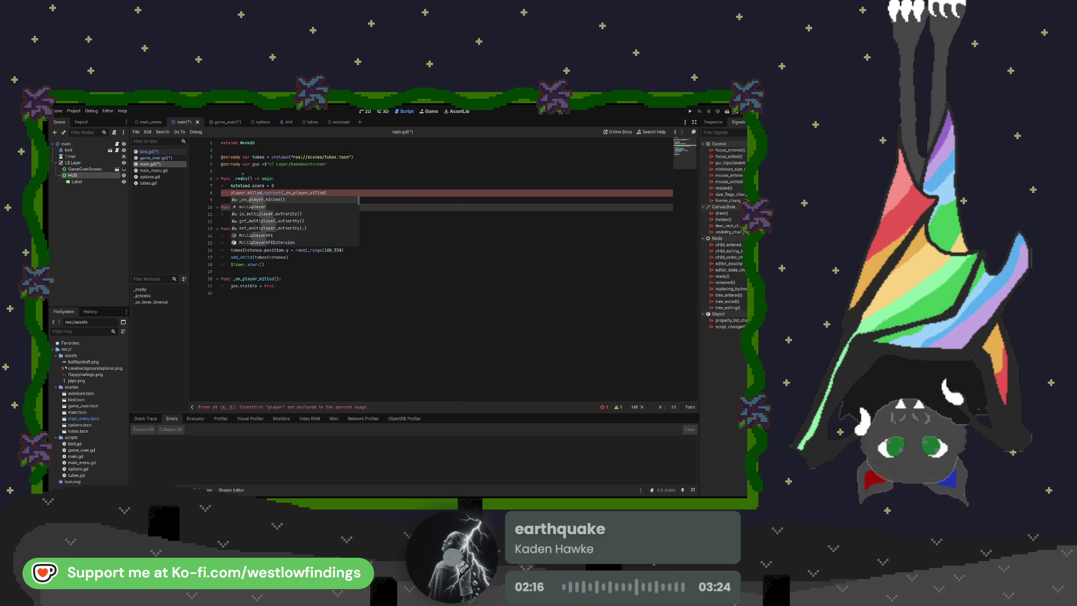
left_click(282, 272)
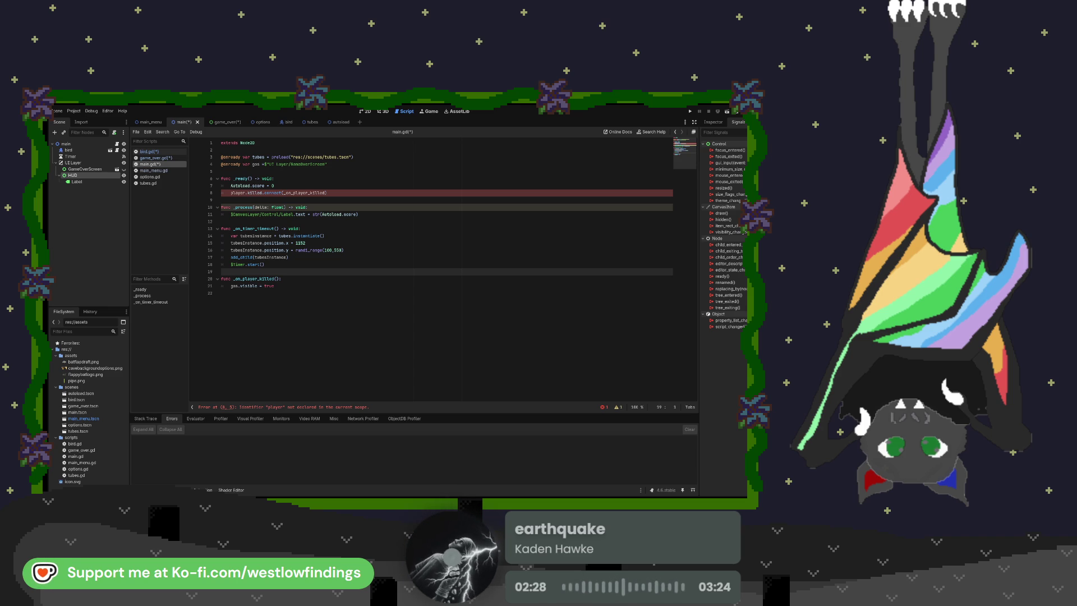
left_click(281, 279)
- Make _on_player_killed await get_tree().create_timer(1.5).timeout, then run the game
key("Return")
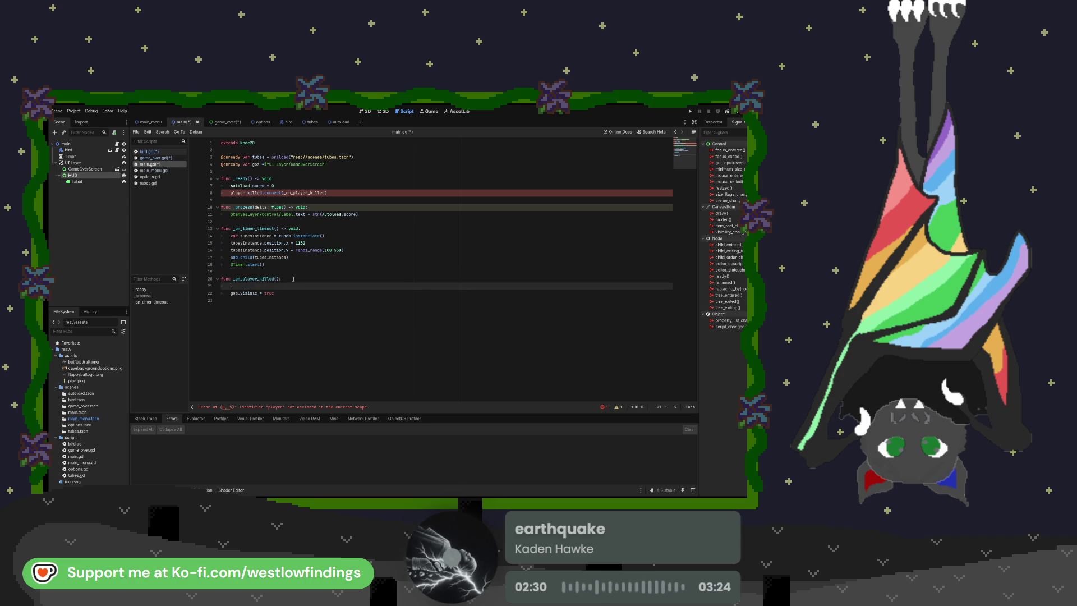
type("await ")
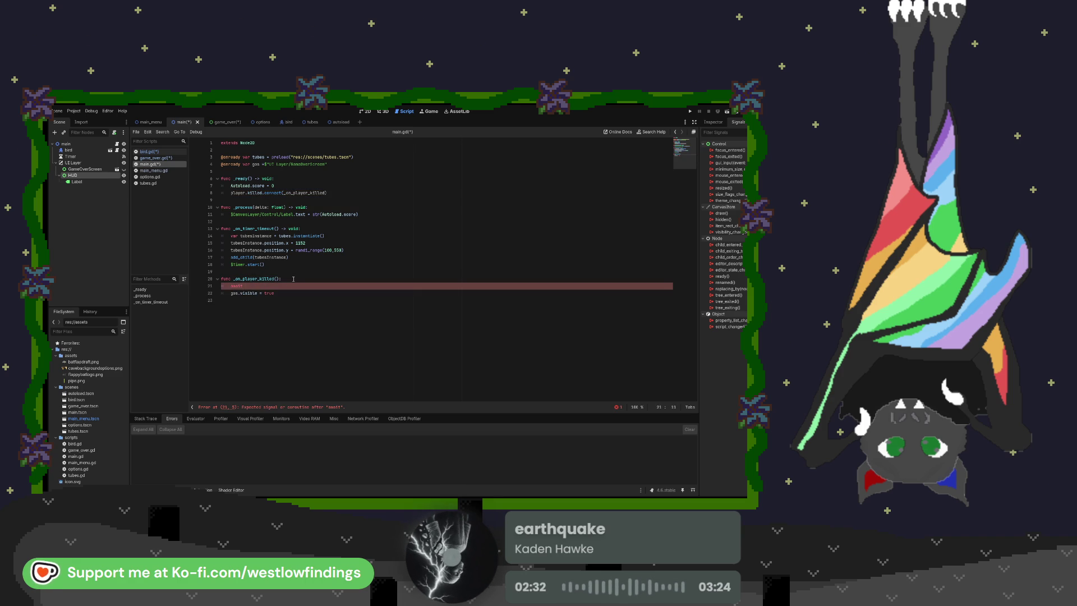
type("get_tree")
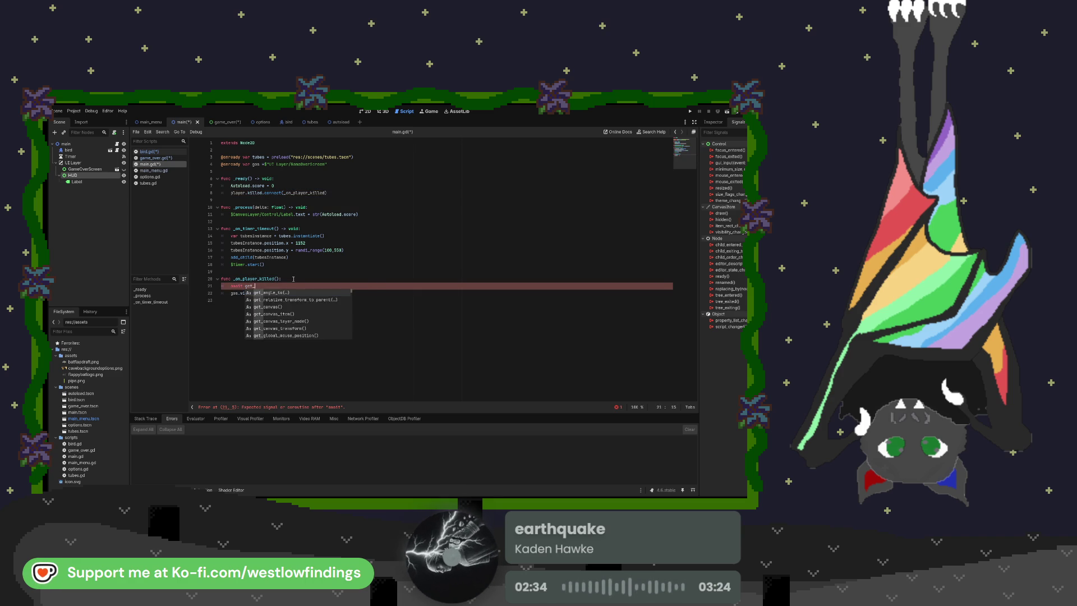
key("Return")
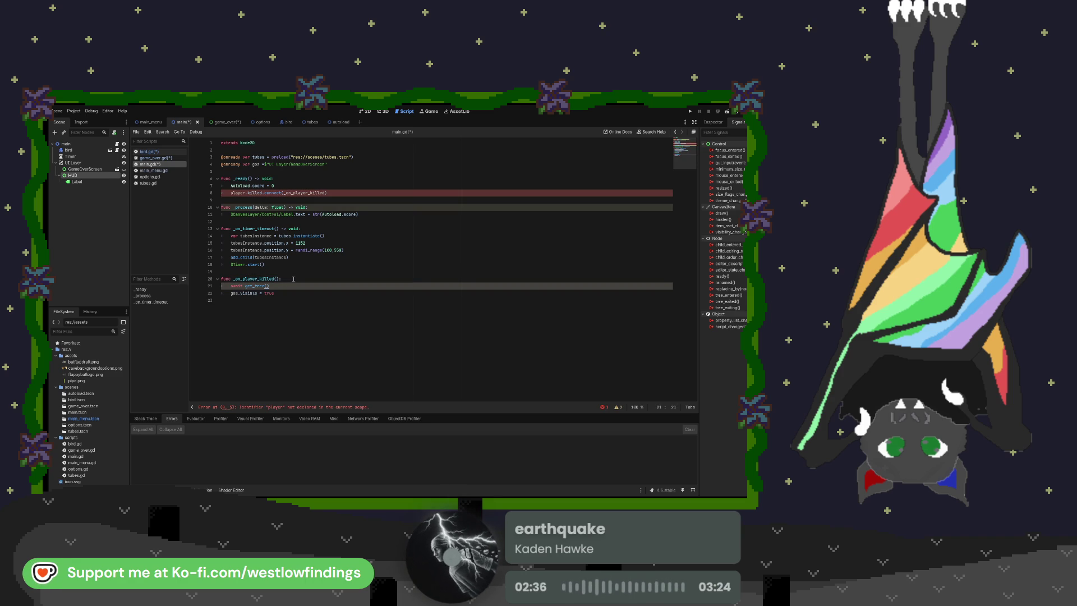
type(".cr")
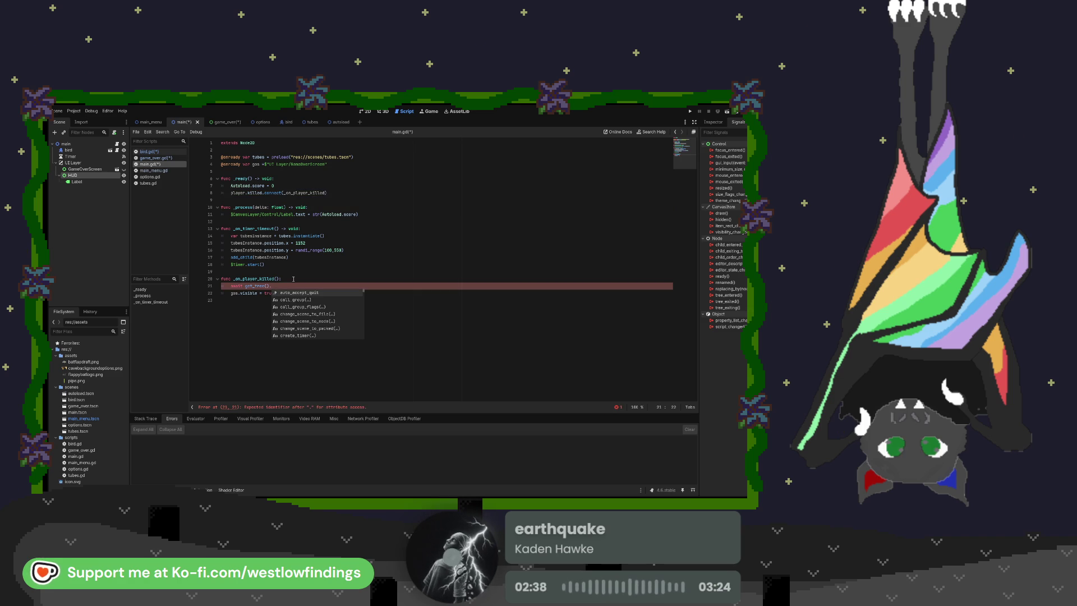
type("ea")
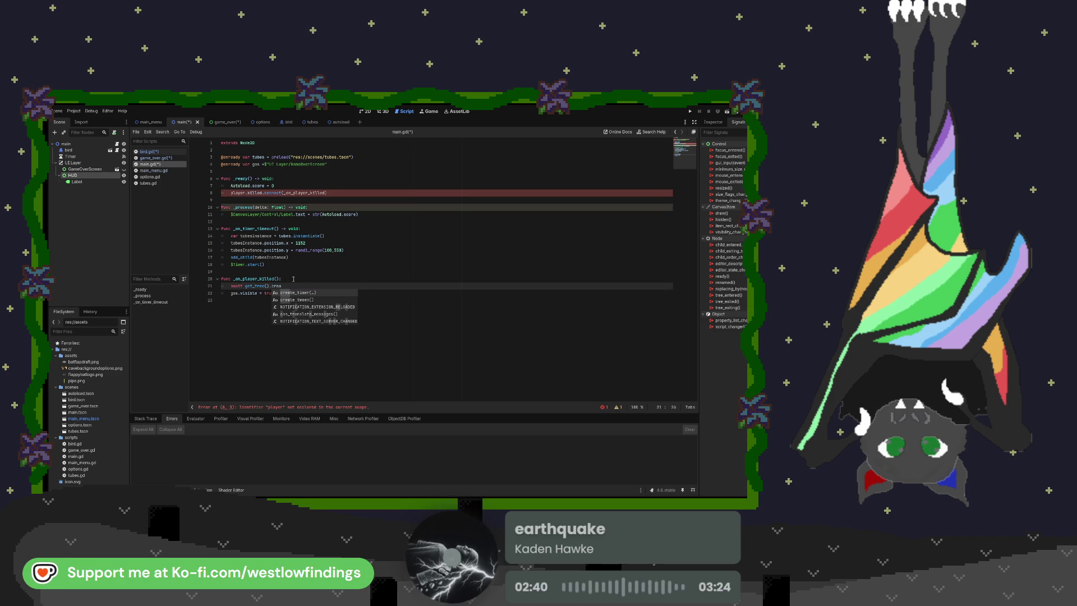
key("Return")
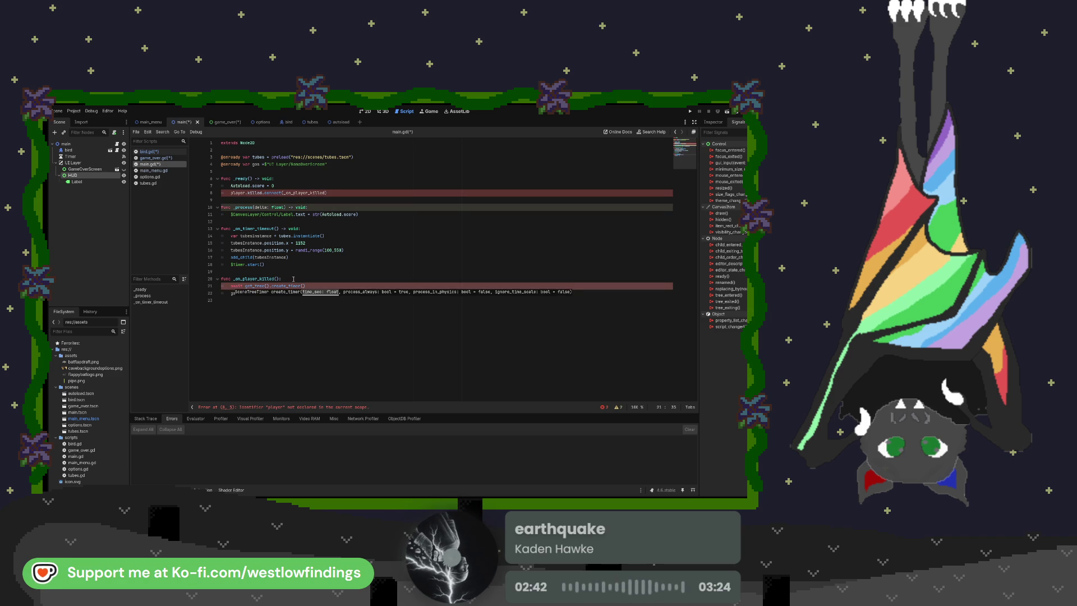
type("1.5)")
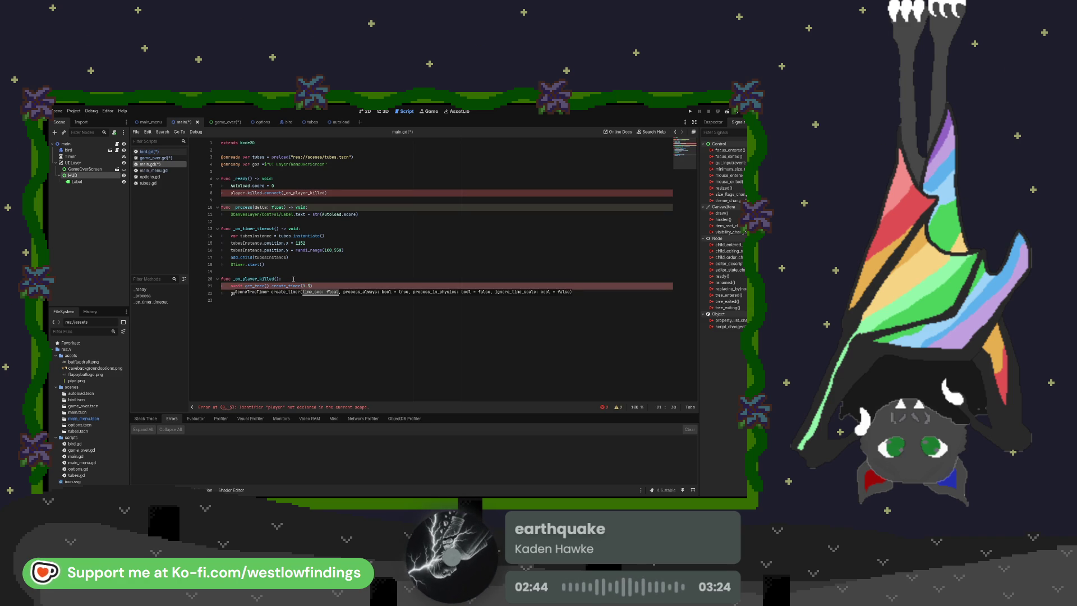
type(".time")
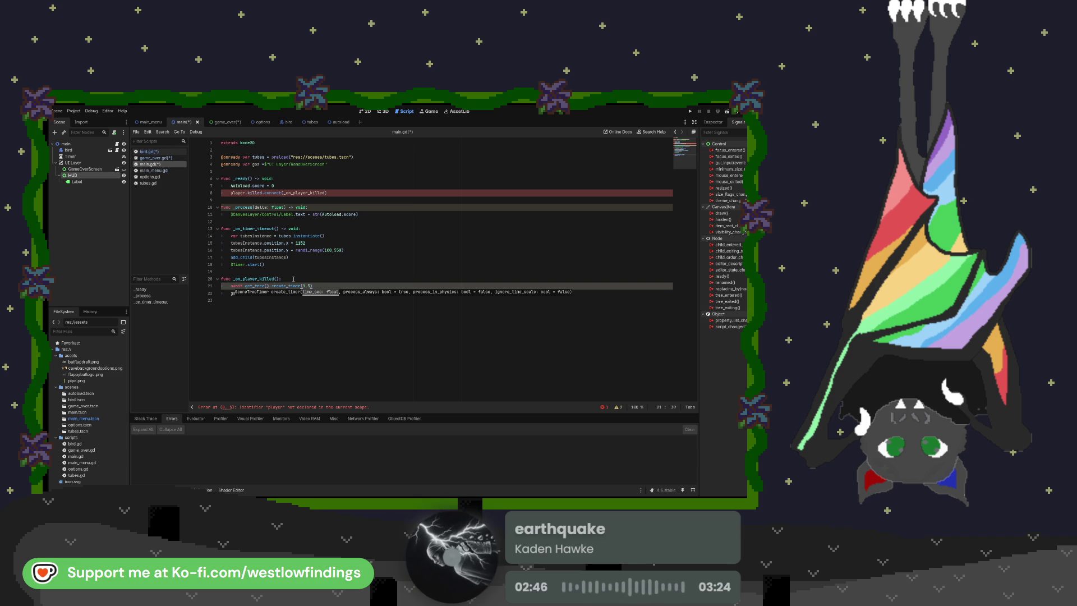
type("out")
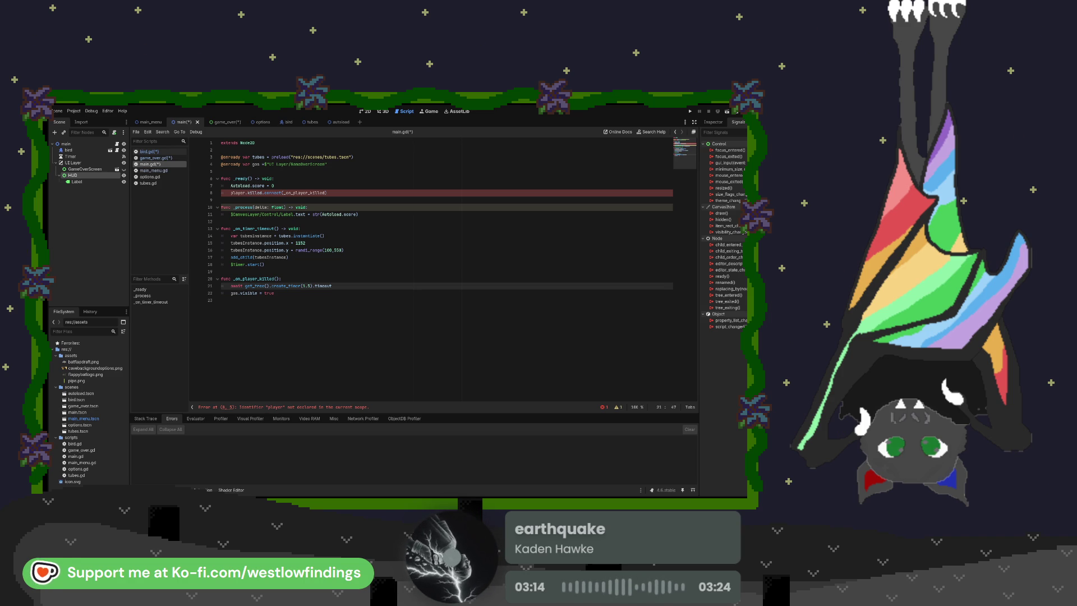
key("F5")
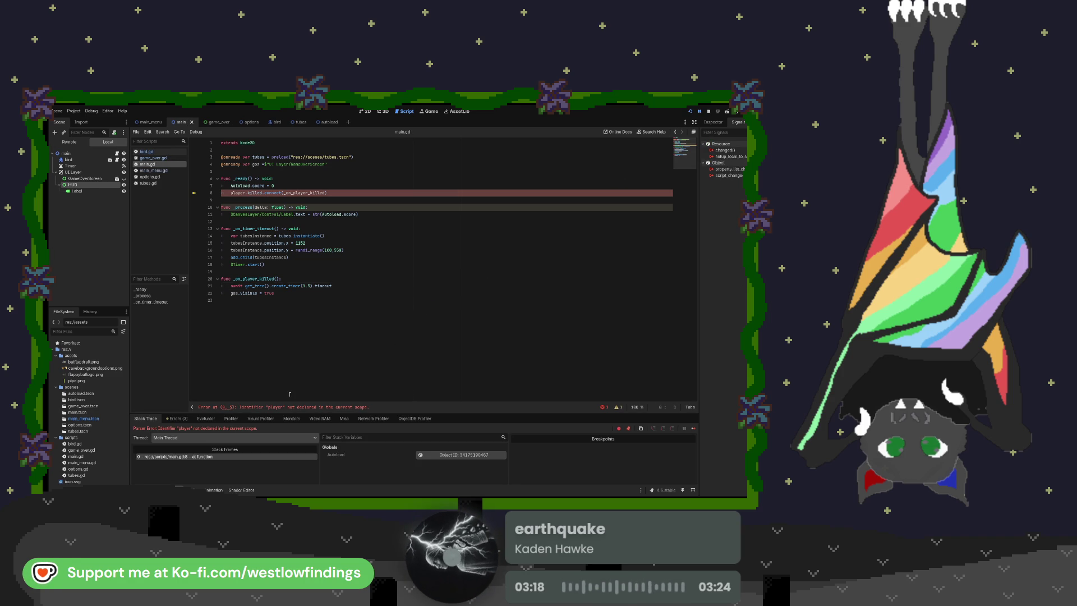
left_click(241, 409)
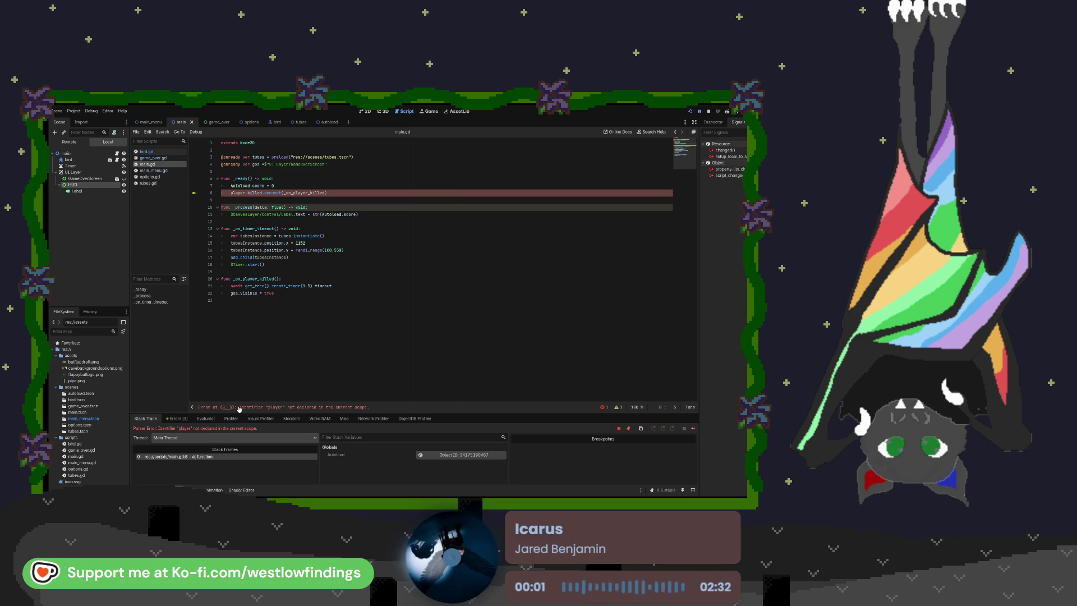
left_click_drag(330, 407, 369, 407)
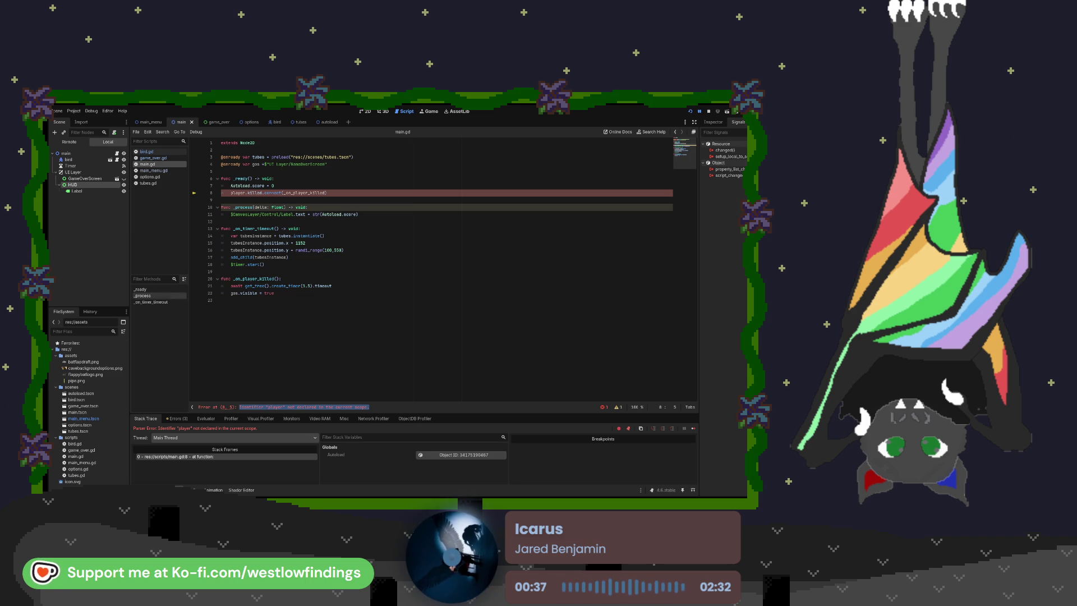
left_click(274, 186)
- Add line 8 assigning player = get_tree().get_first_node_in_group("bird") in _ready
key("Return")
type("player")
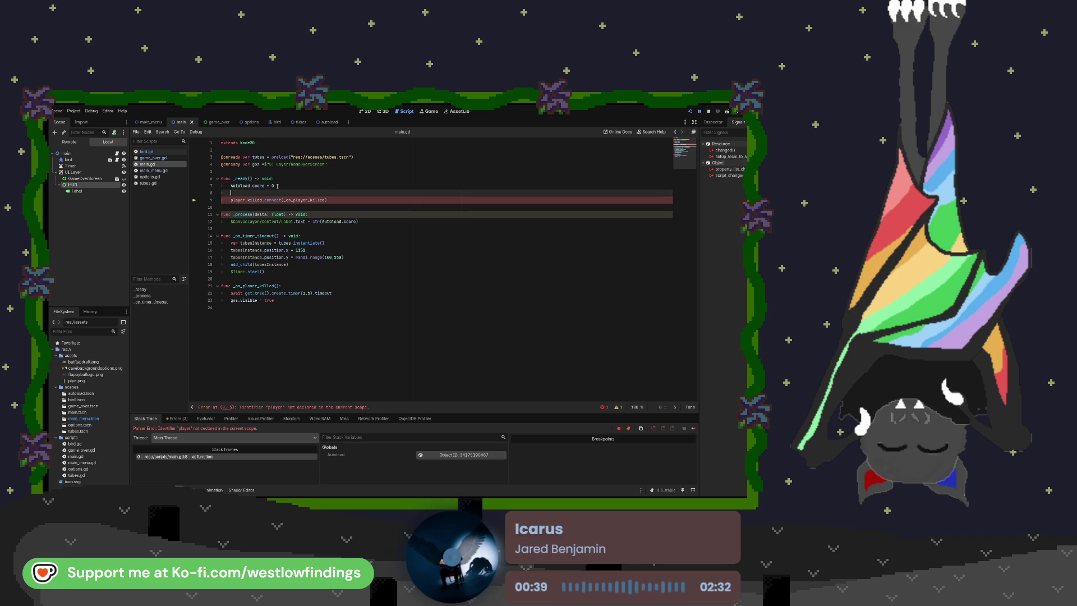
type(" = ")
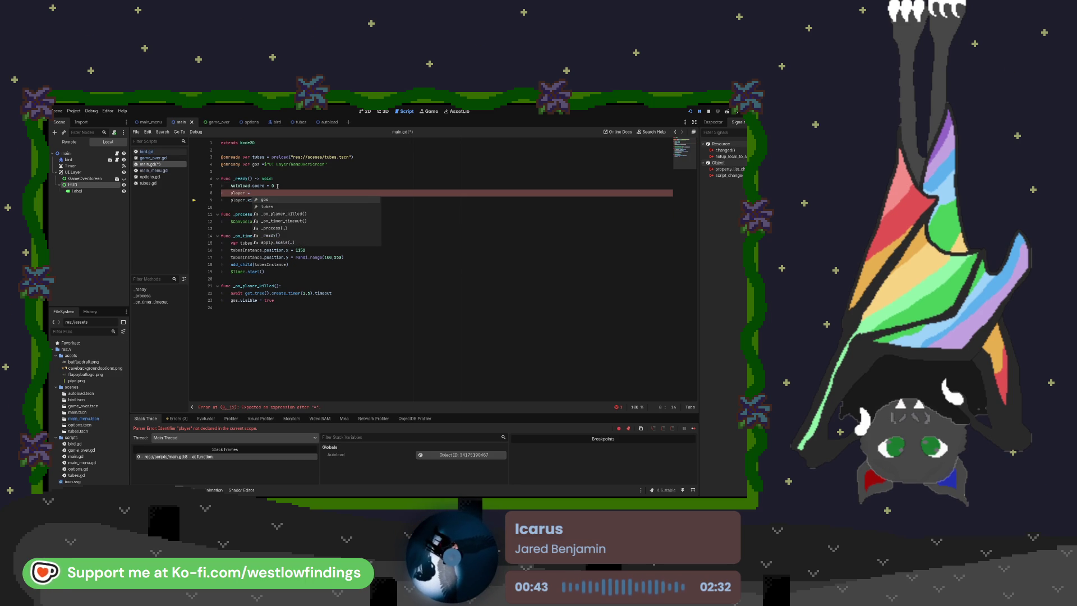
type("get")
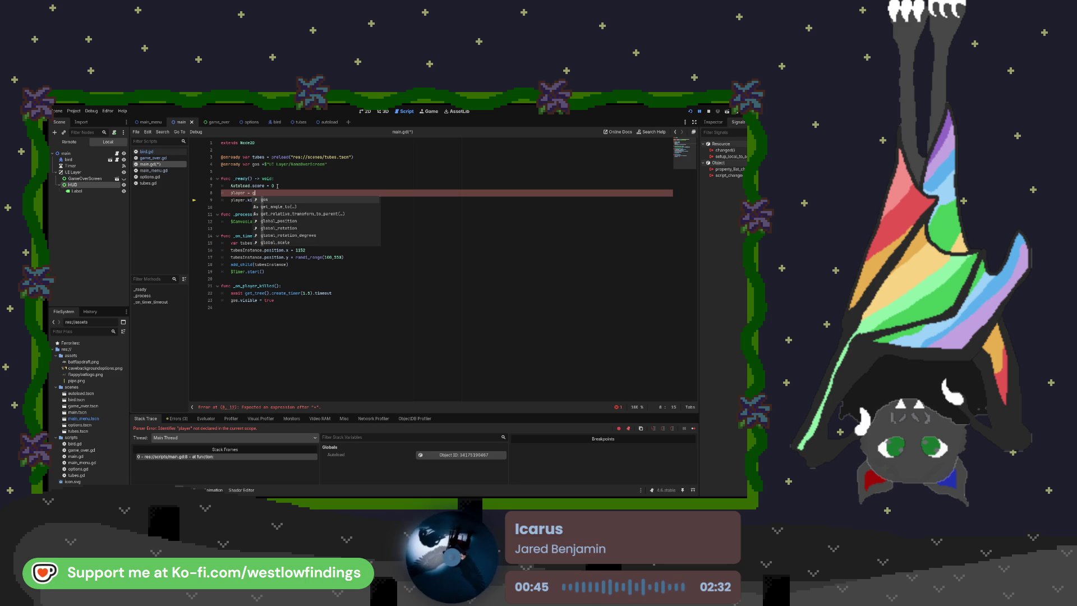
type("_tree")
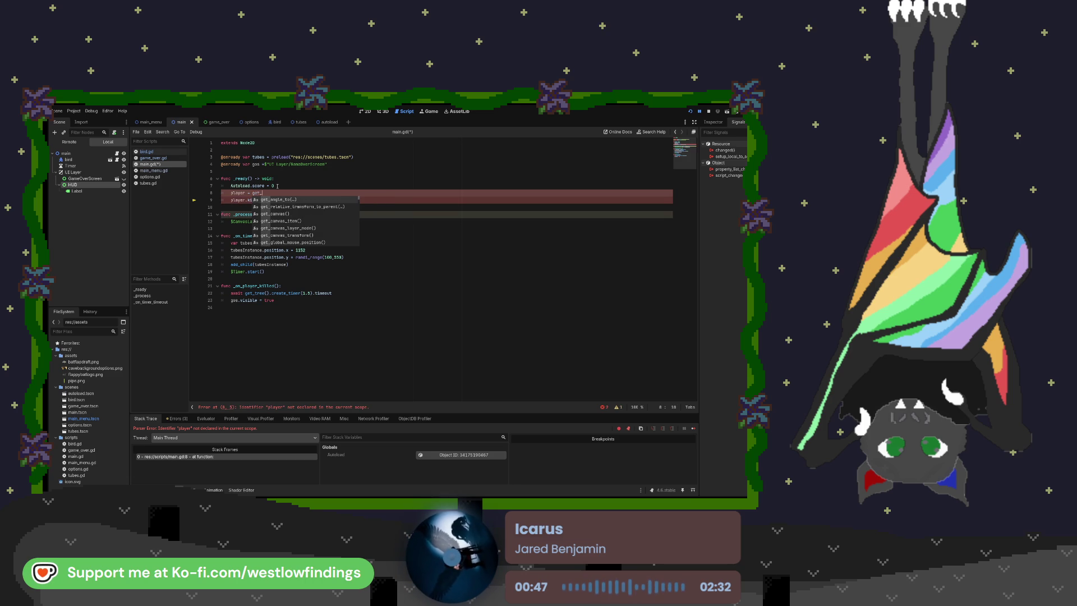
key("Return")
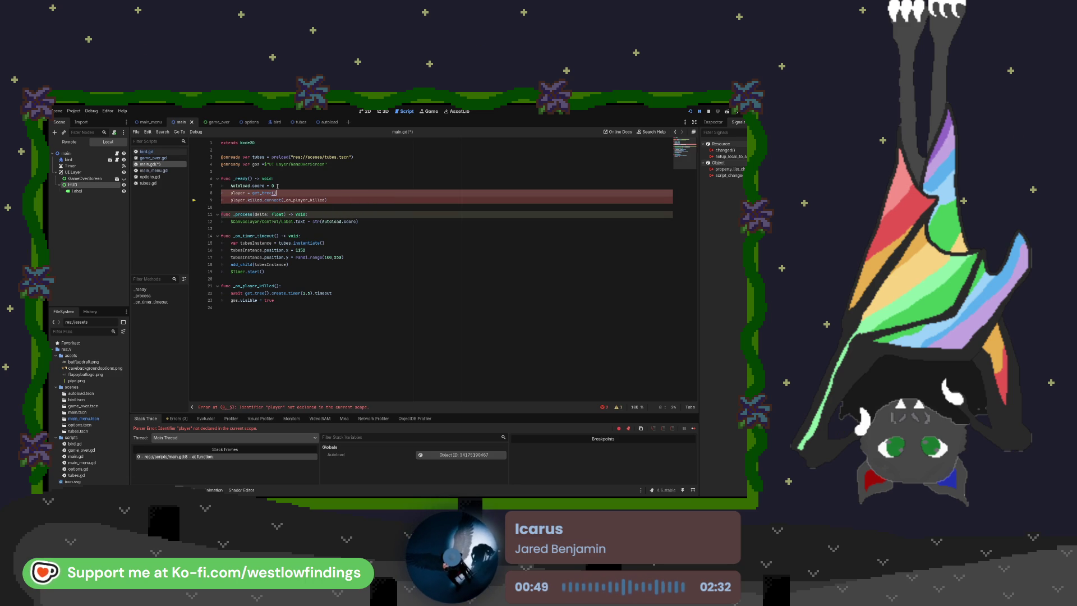
type(".get")
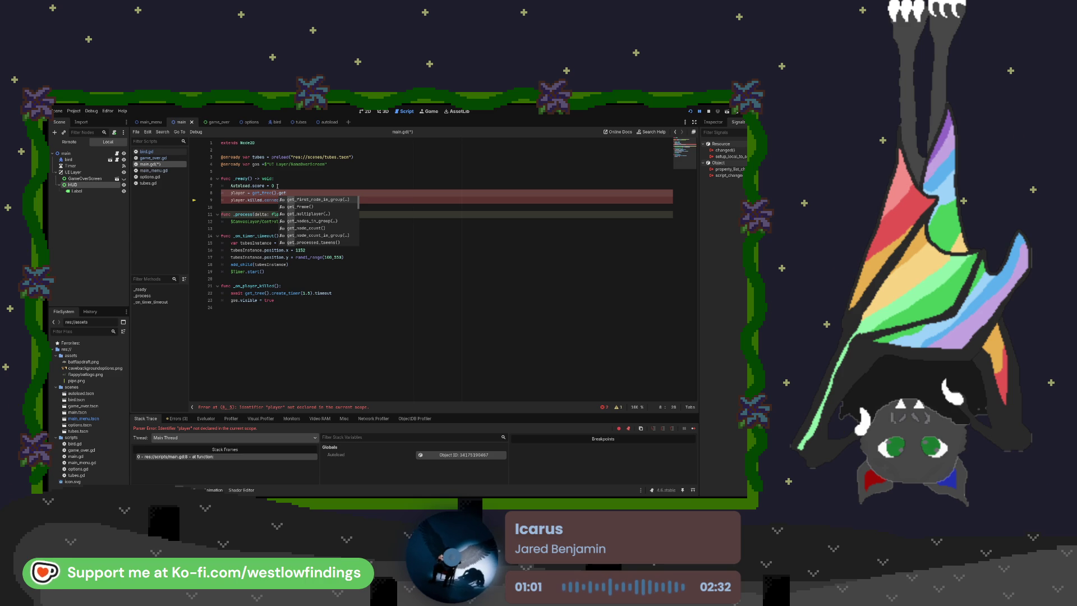
key("Return")
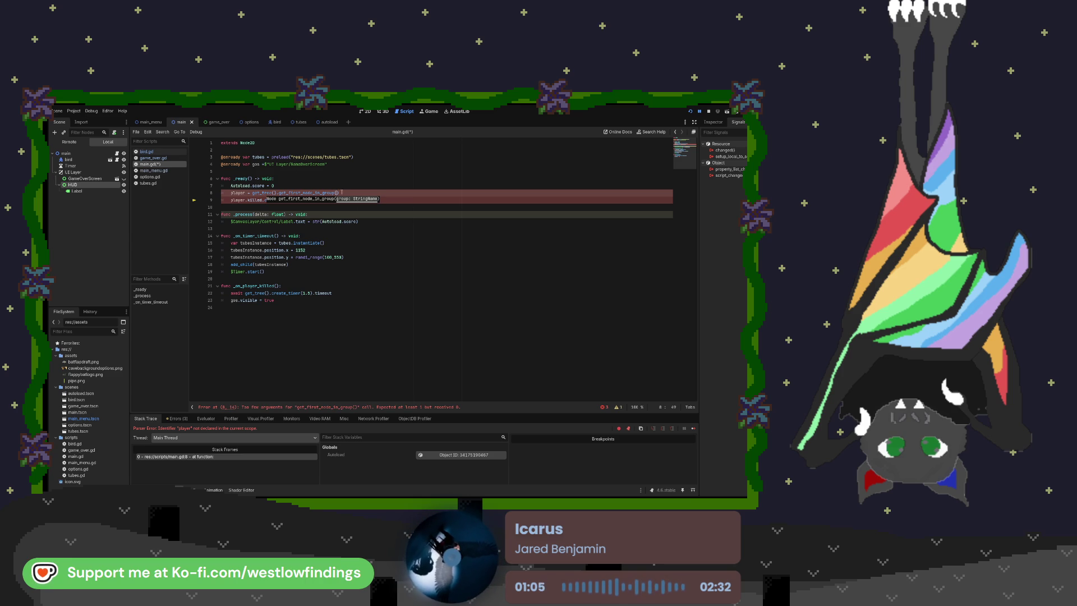
left_click_drag(345, 193, 287, 193)
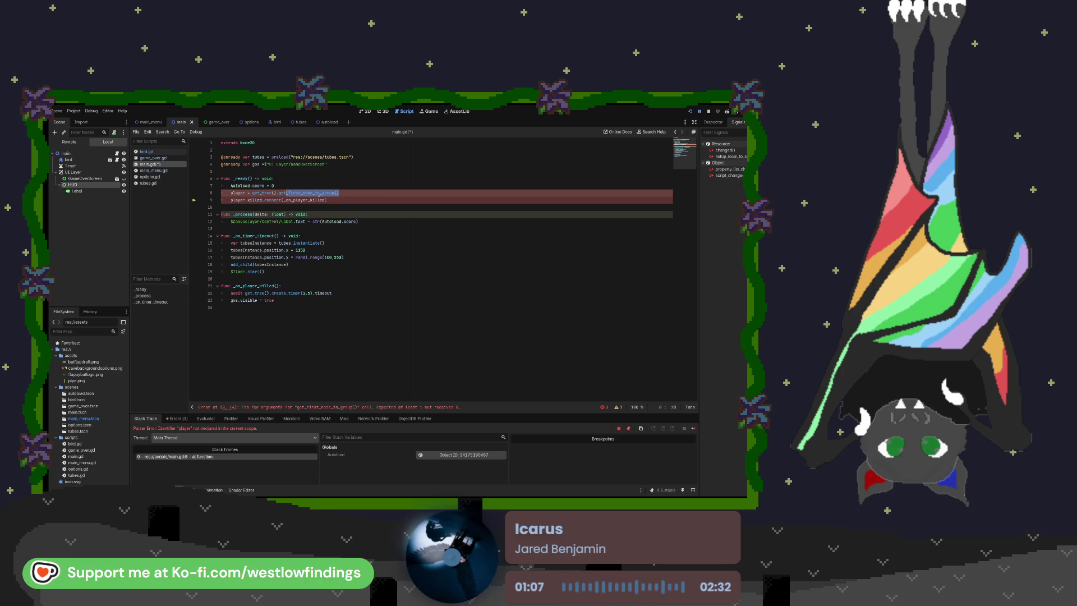
key("BackSpace")
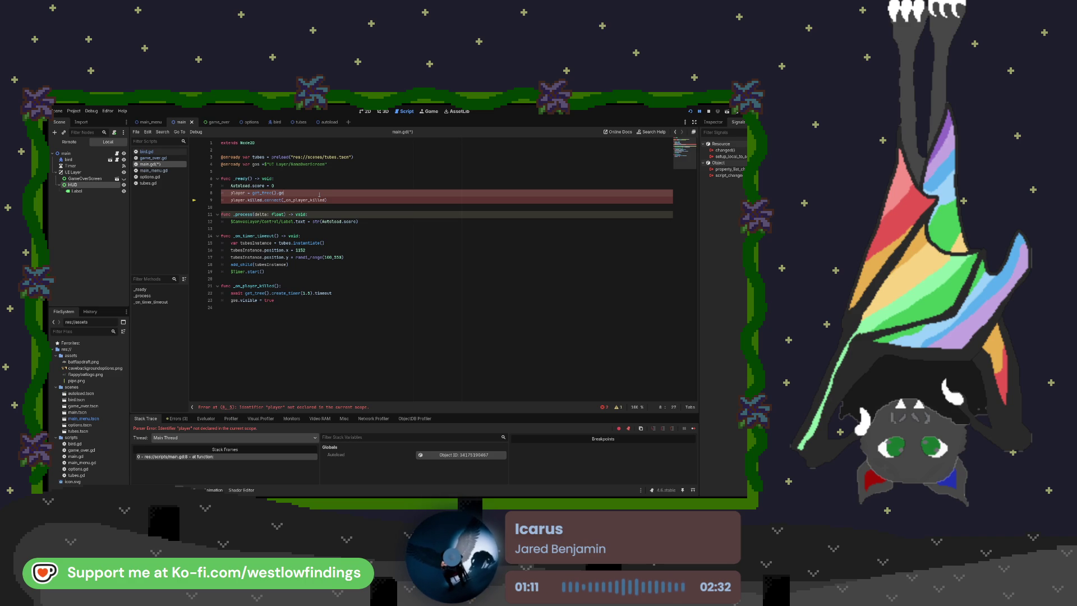
key("BackSpace")
key("BackSpace")
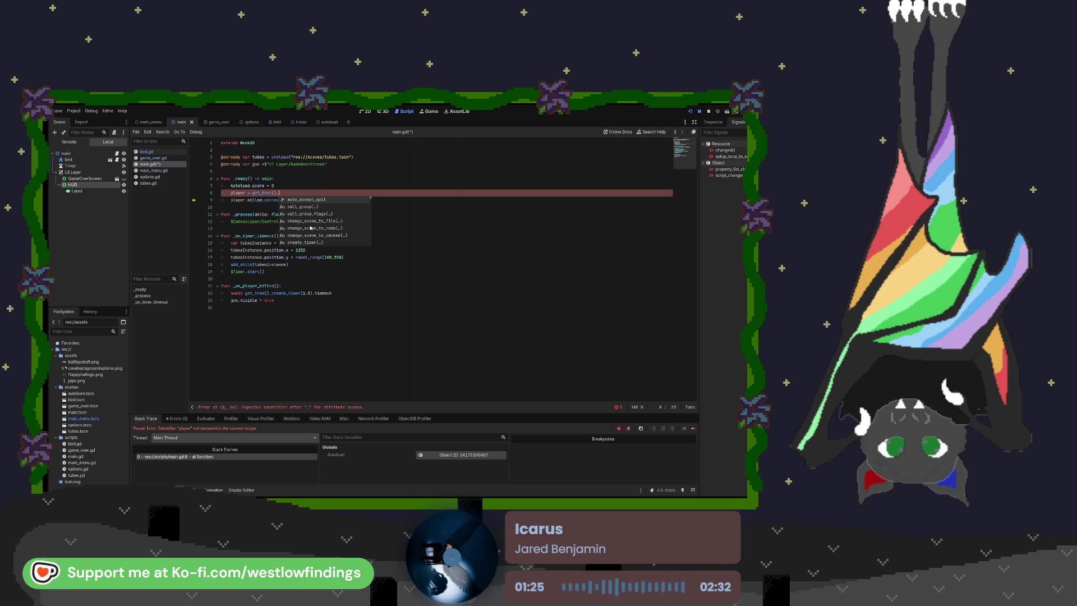
type("get_first")
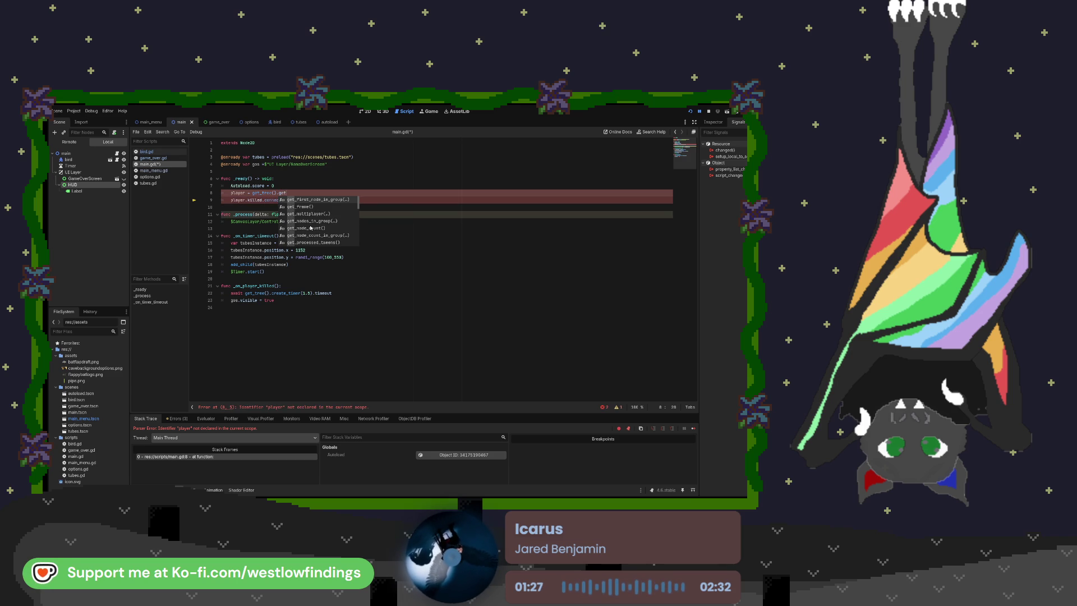
key("Return")
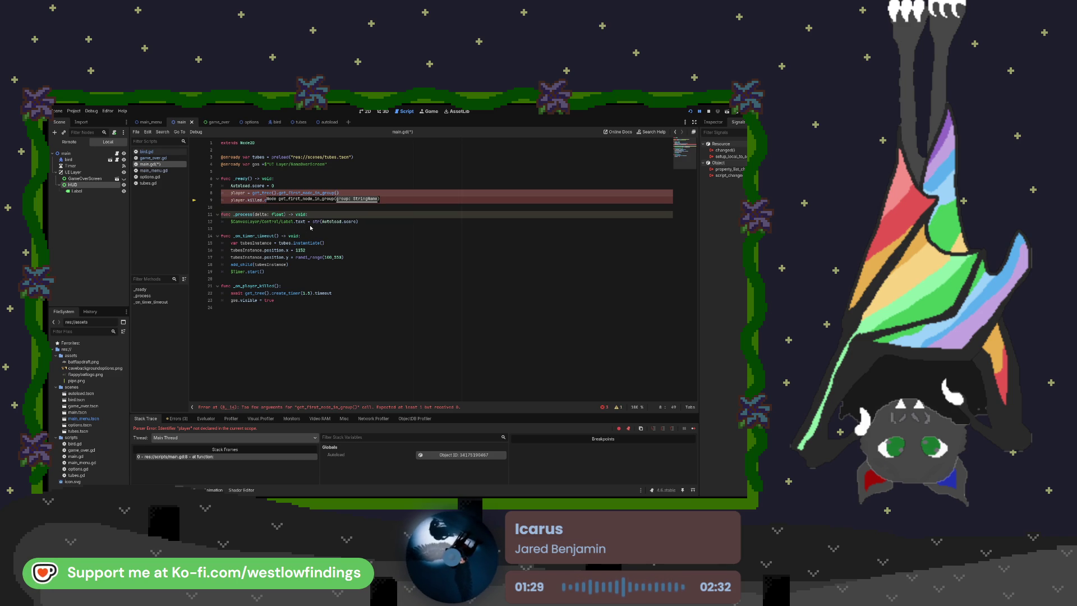
type("layer")
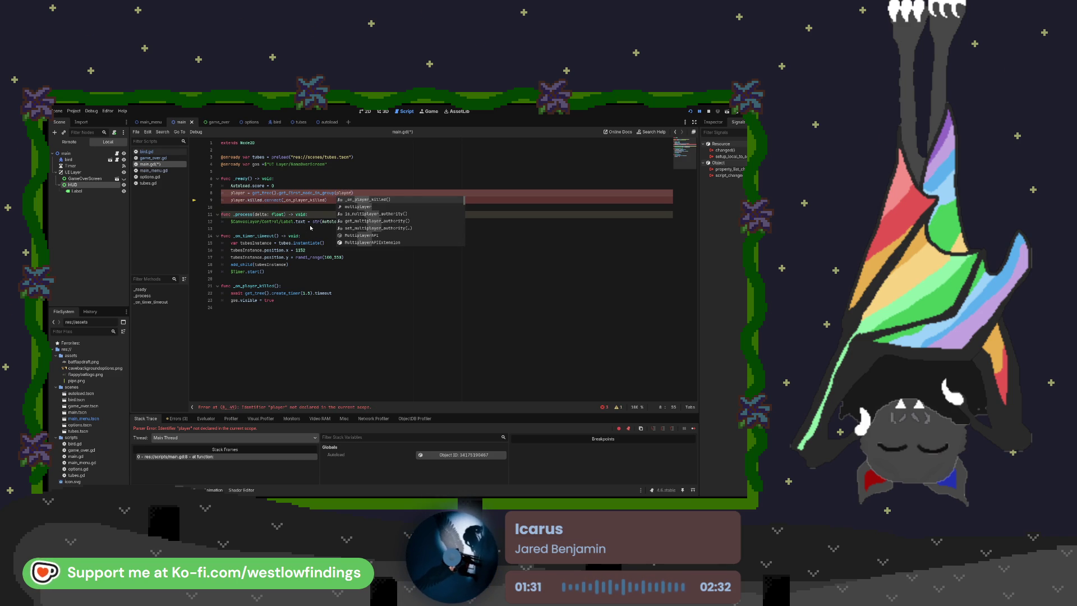
key("BackSpace")
key("BackSpace")
key("BackSpace")
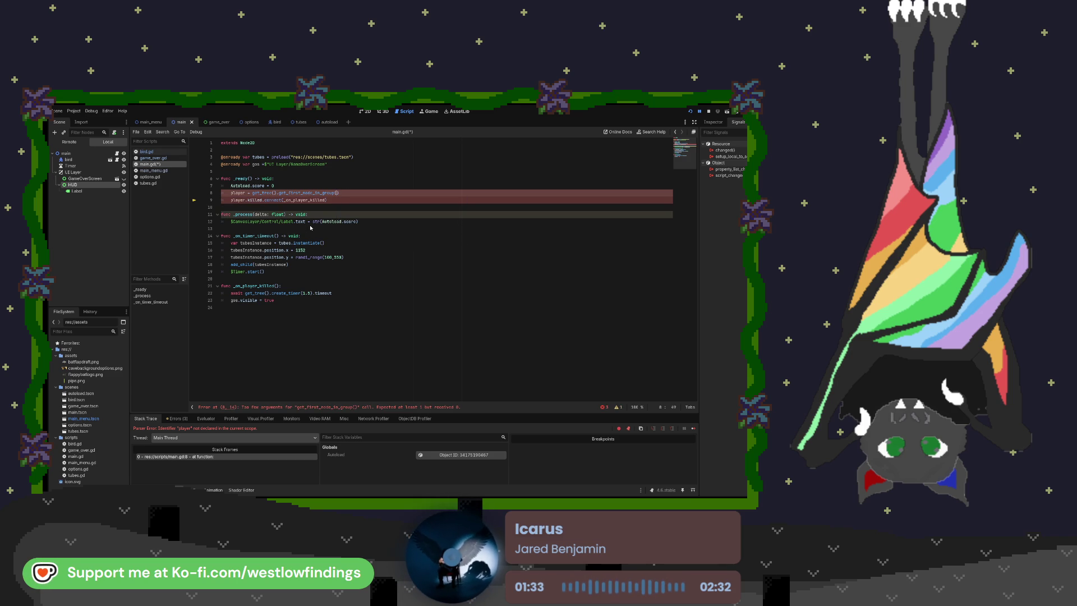
type("\"")
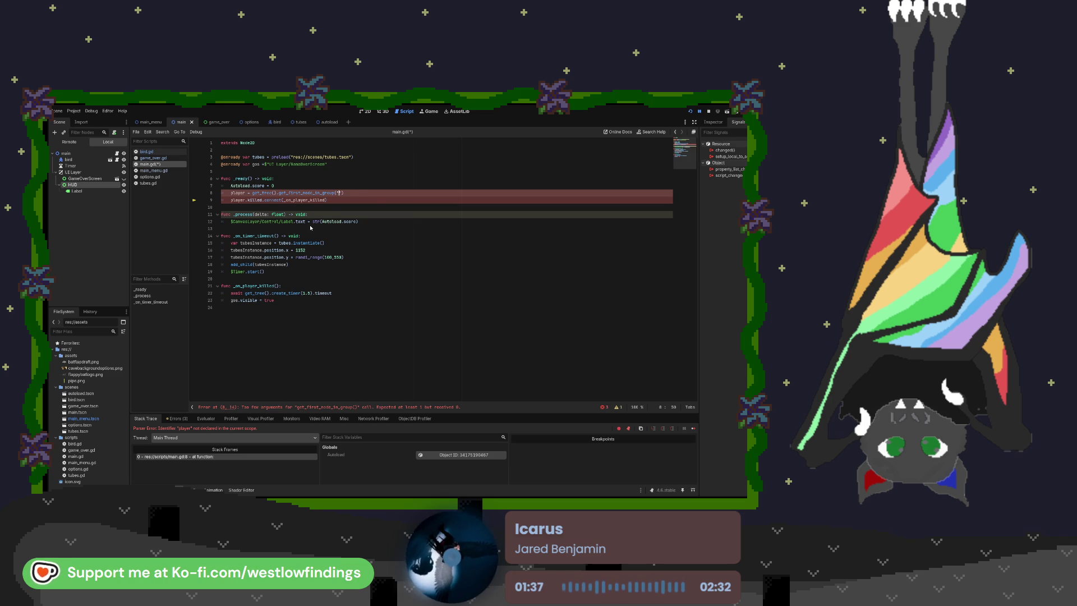
type("bird")
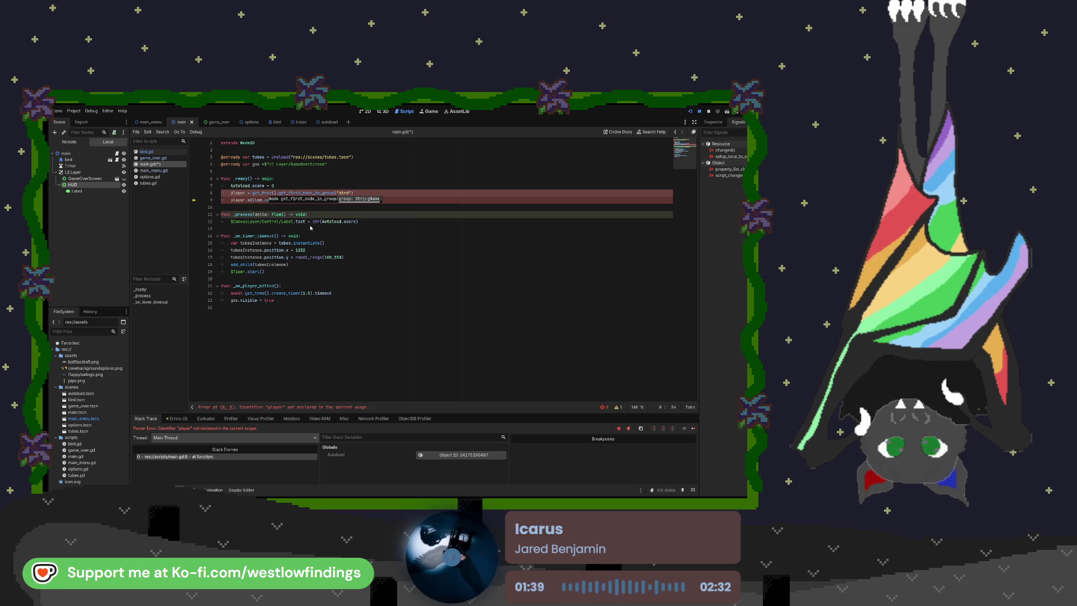
- Change the group name to "player" and add an assert(player != null) line
left_click(400, 201)
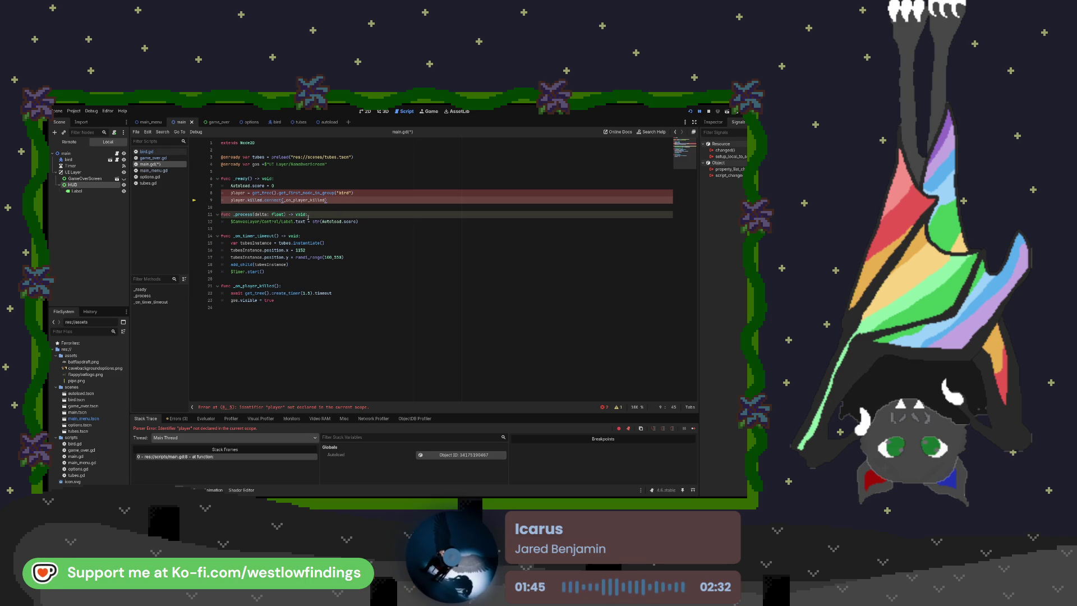
double_click(348, 193)
type("player\")")
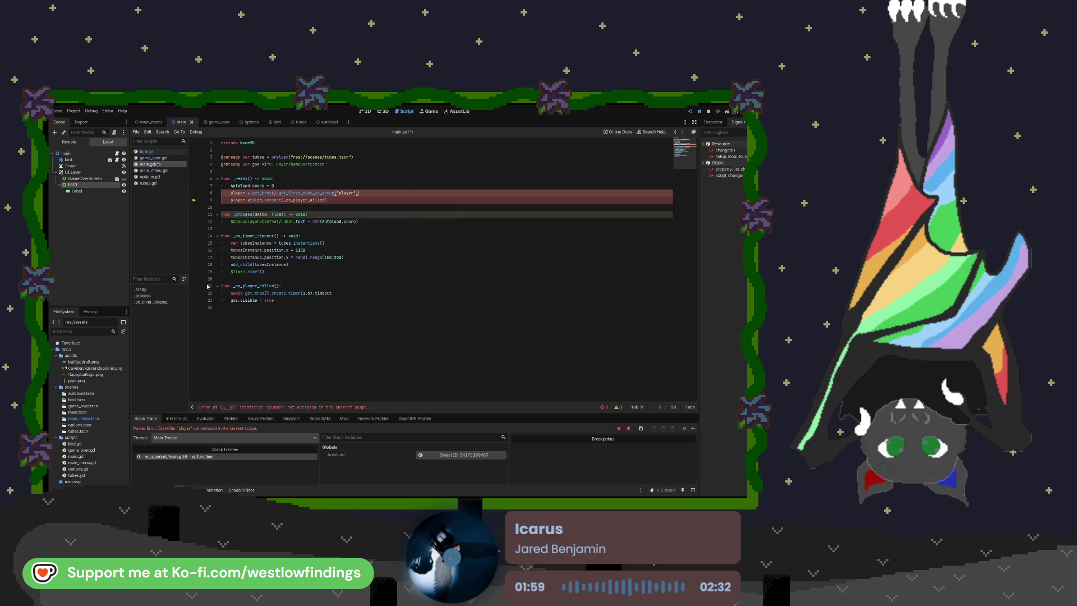
key("Return")
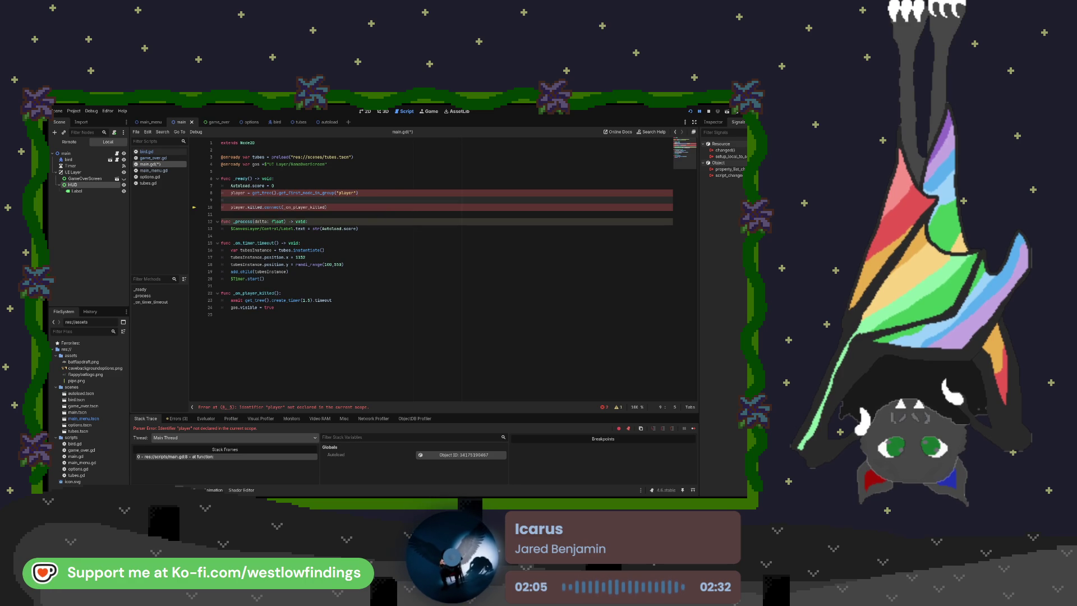
type("assert")
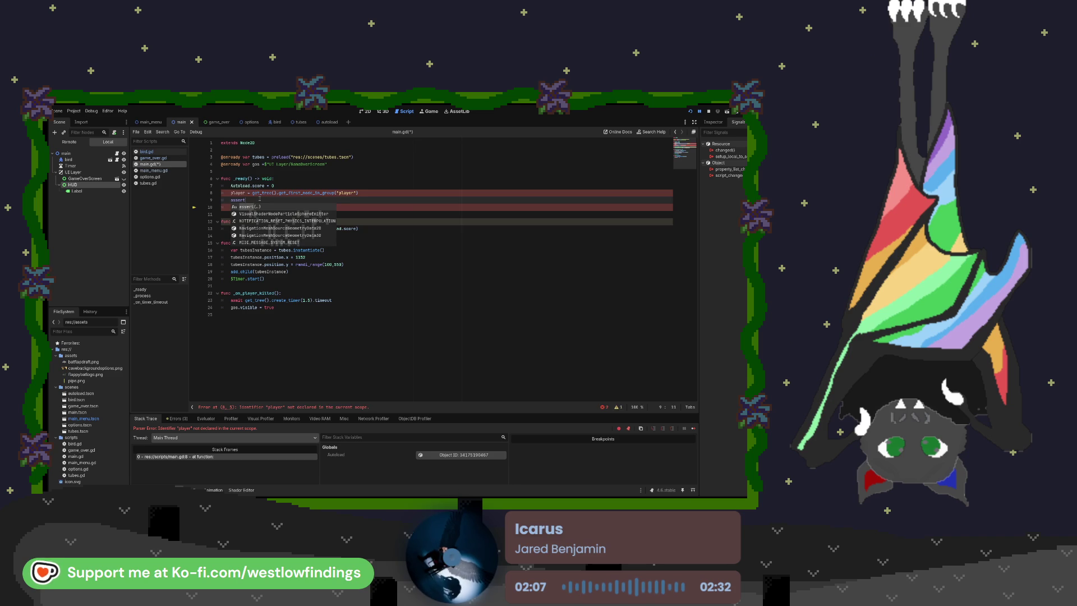
type("(pla")
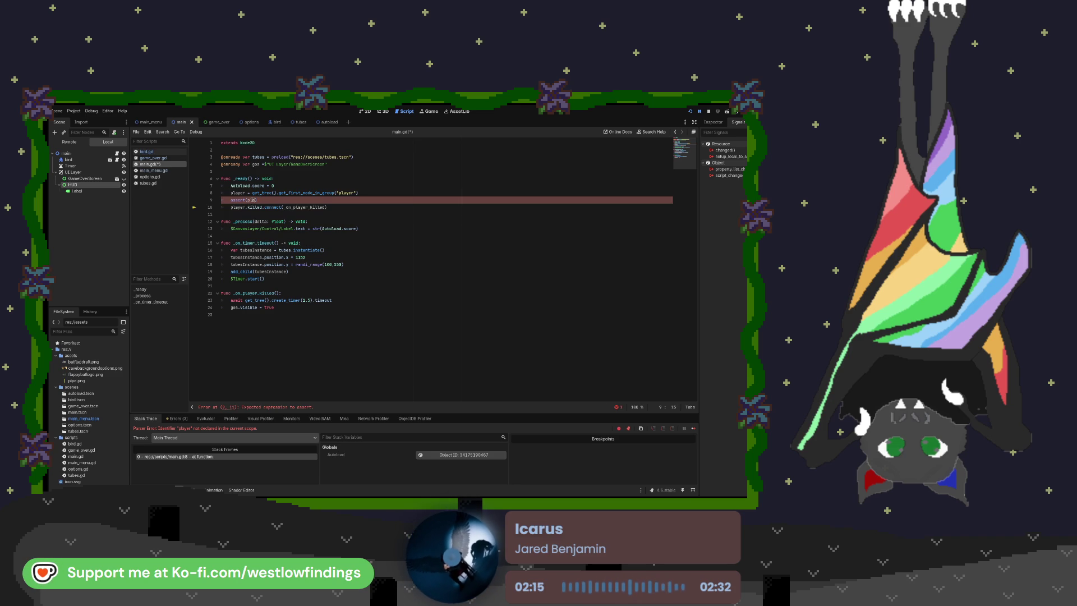
type("yer!")
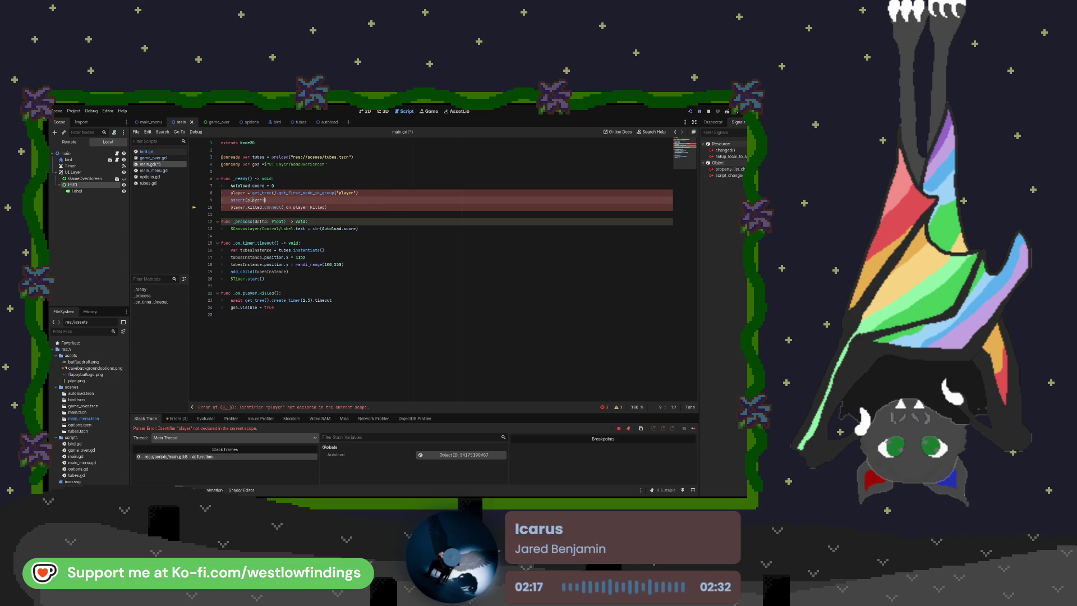
type("=null")
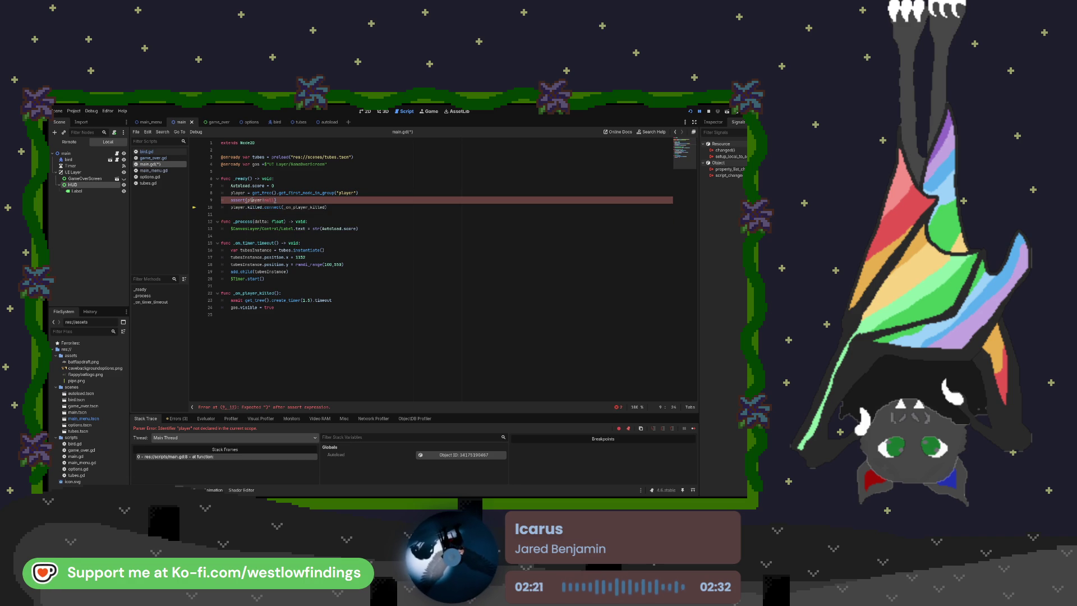
left_click(268, 199)
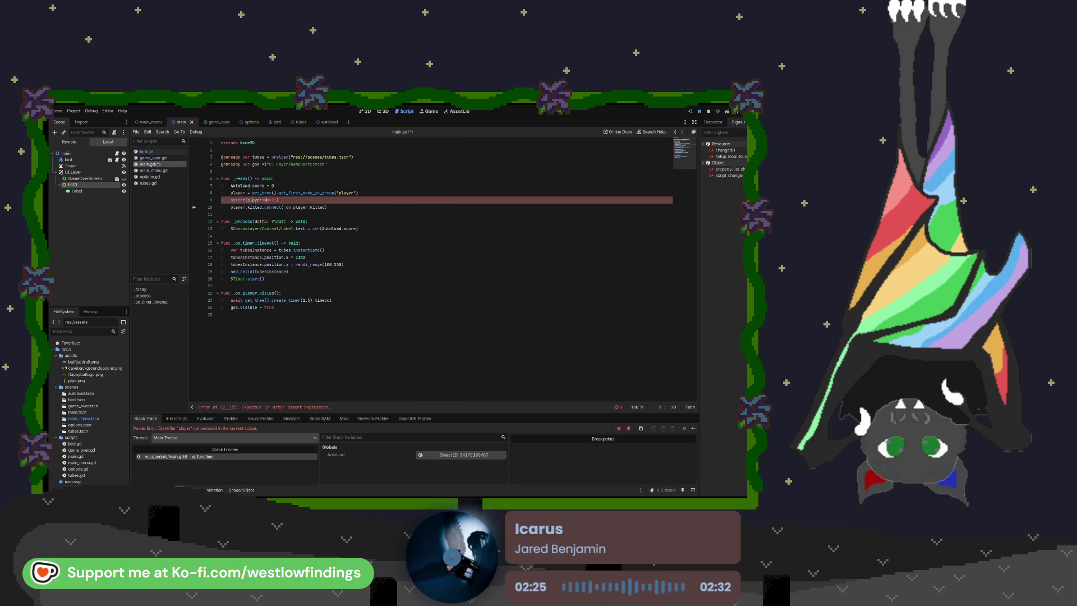
key("BackSpace")
left_click(284, 200)
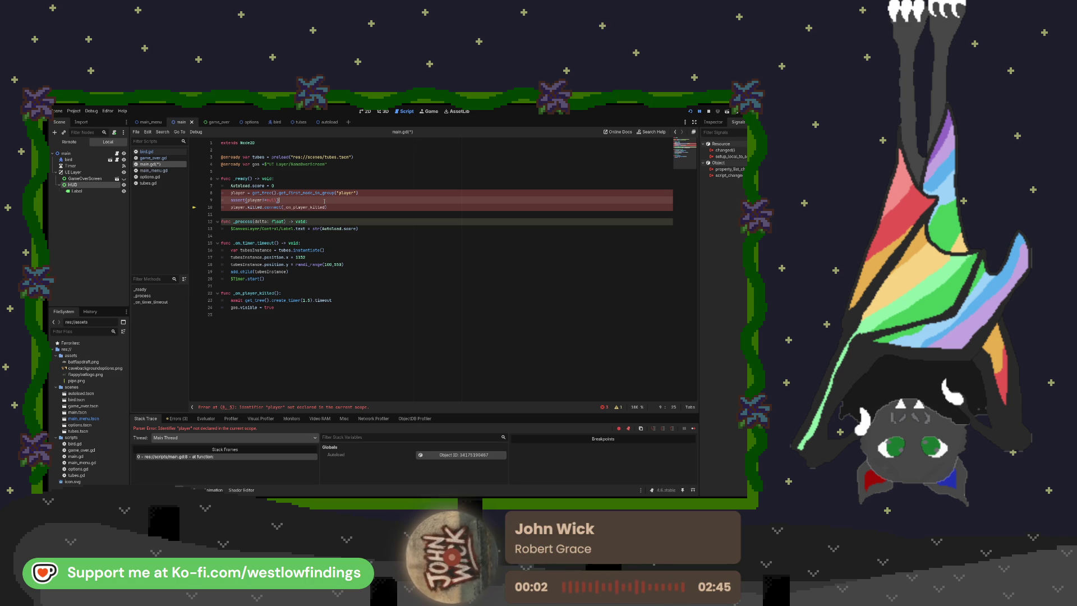
- Undo the assert line and select the player lookup line
key("Return")
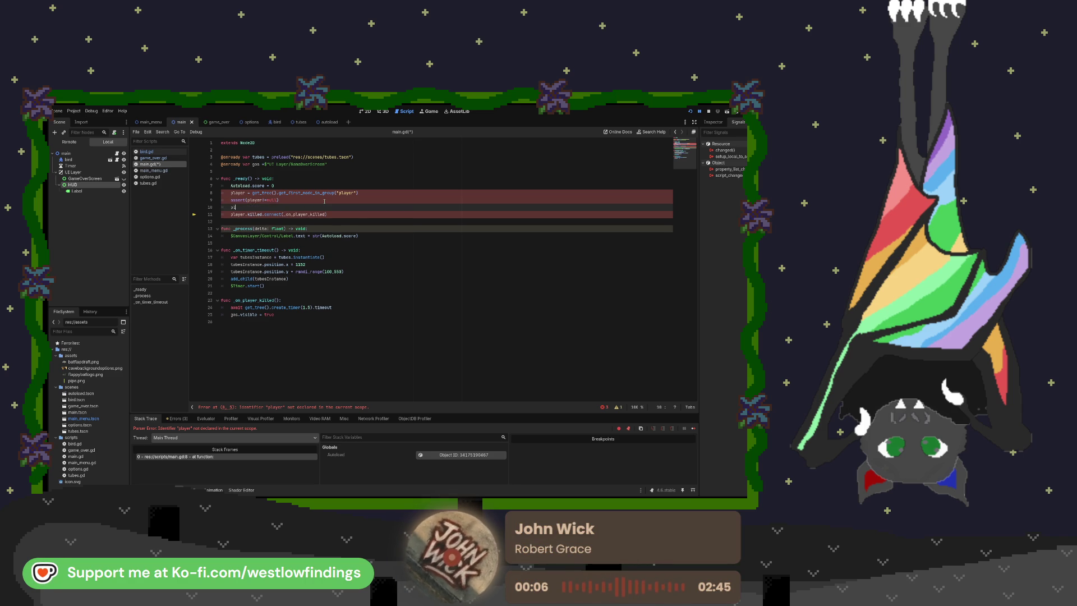
type("ayer")
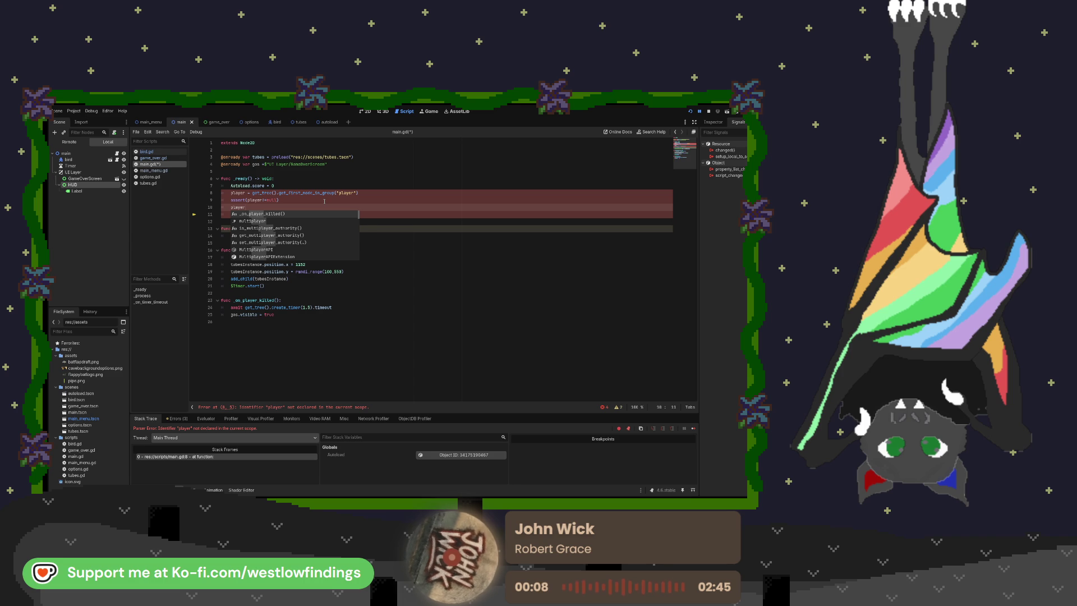
key("ctrl+z")
key("ctrl+z")
key("ctrl+z")
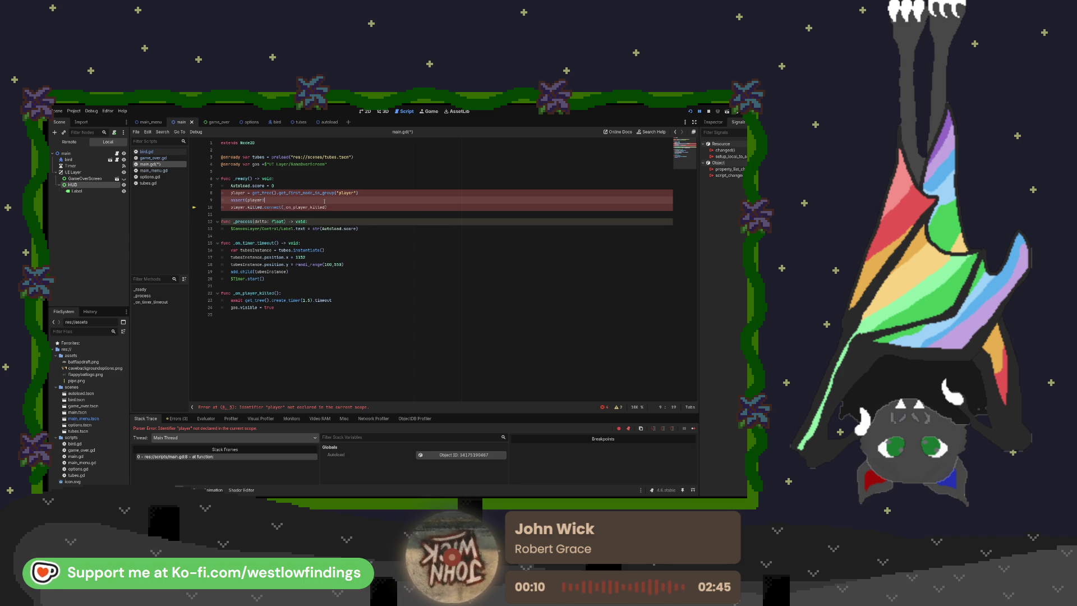
key("ctrl+z")
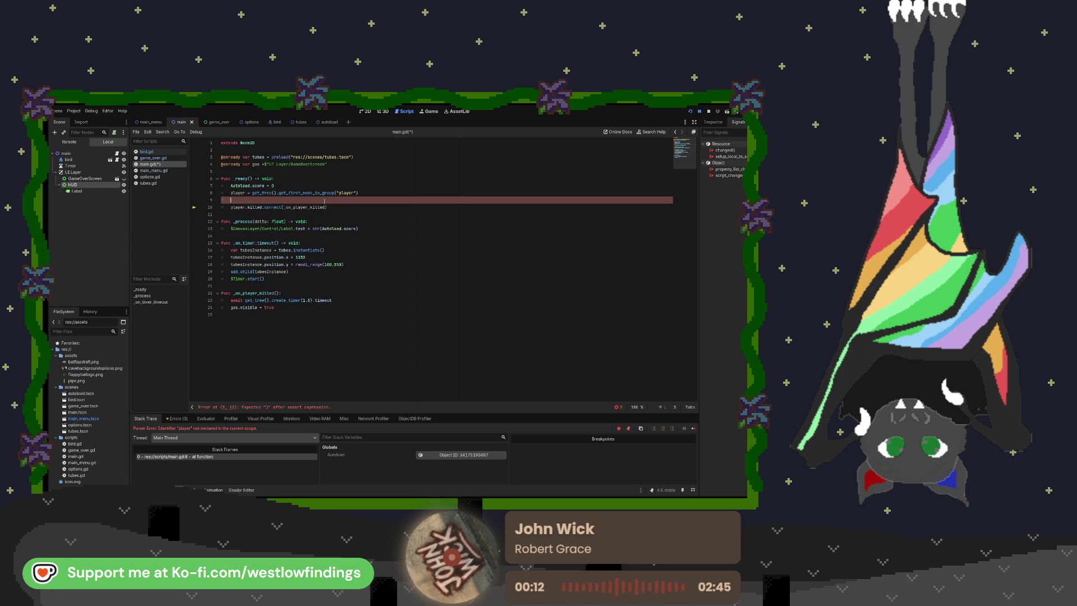
key("ctrl+z")
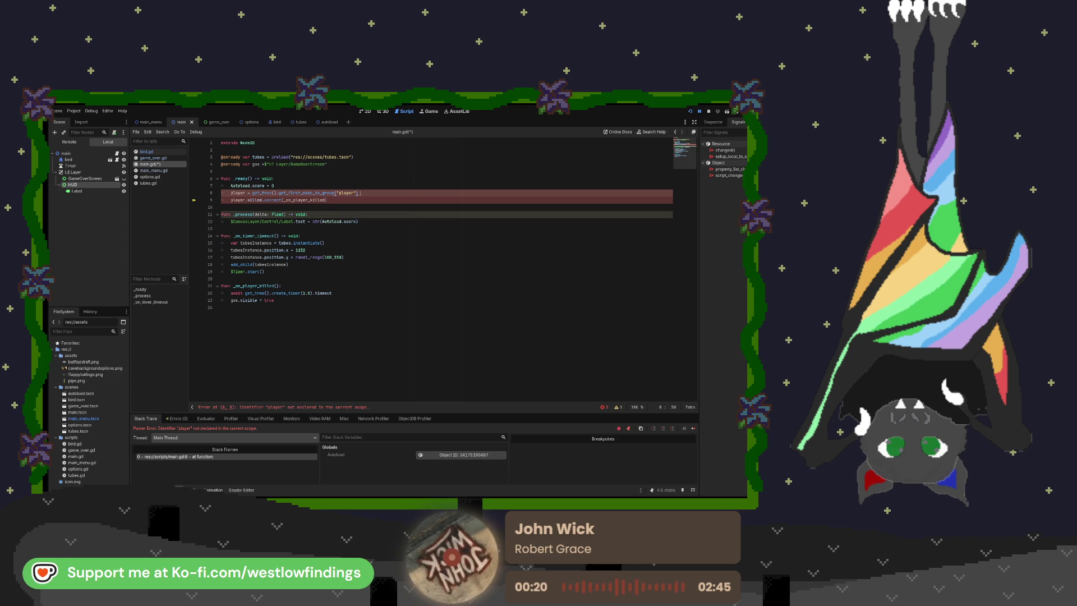
left_click_drag(353, 193, 234, 200)
- Delete the player = get_tree().get_first_node_in_group("player") line from _ready
key("BackSpace")
key("BackSpace")
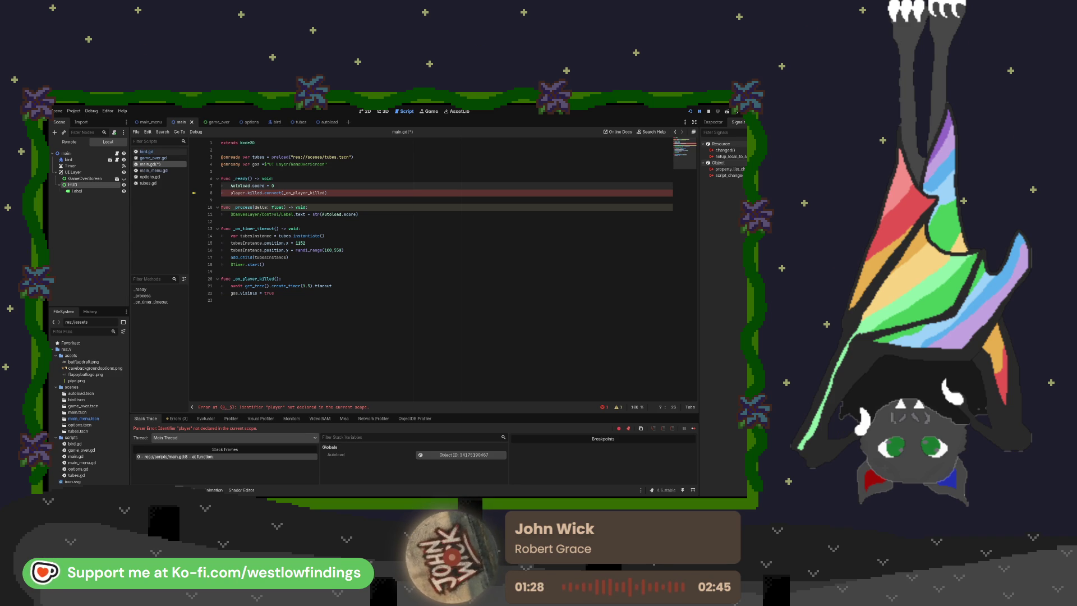
left_click(282, 170)
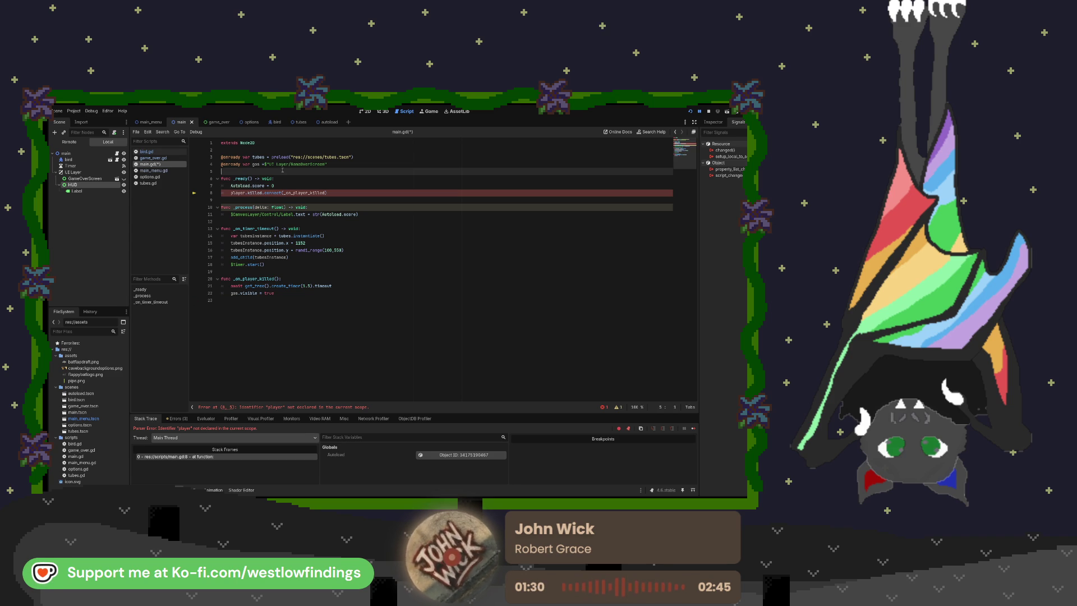
type("@onread")
key("Return")
type("var")
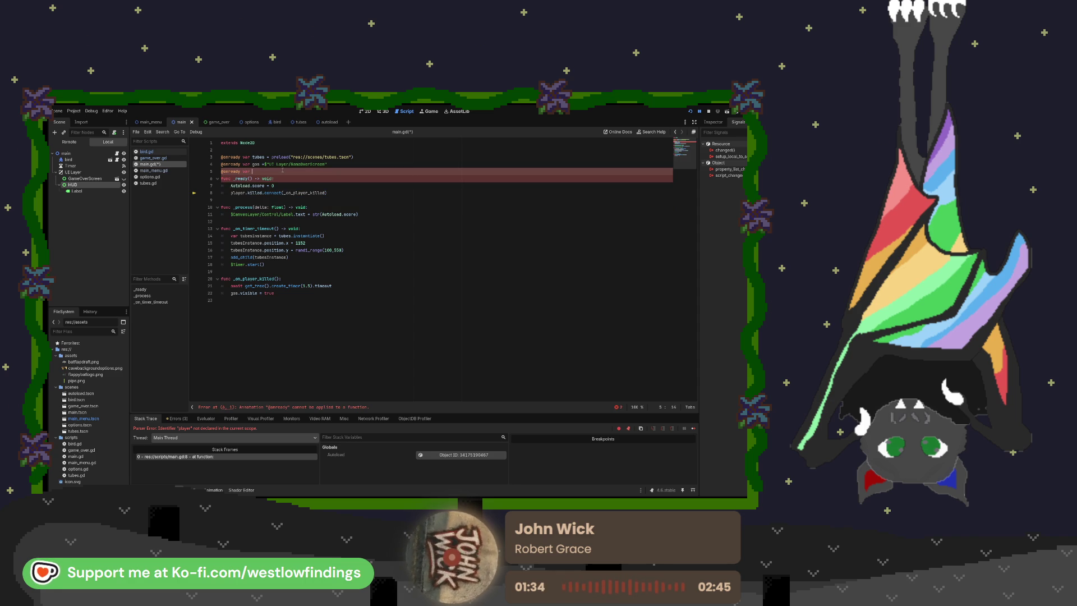
key("Return")
left_click(282, 170)
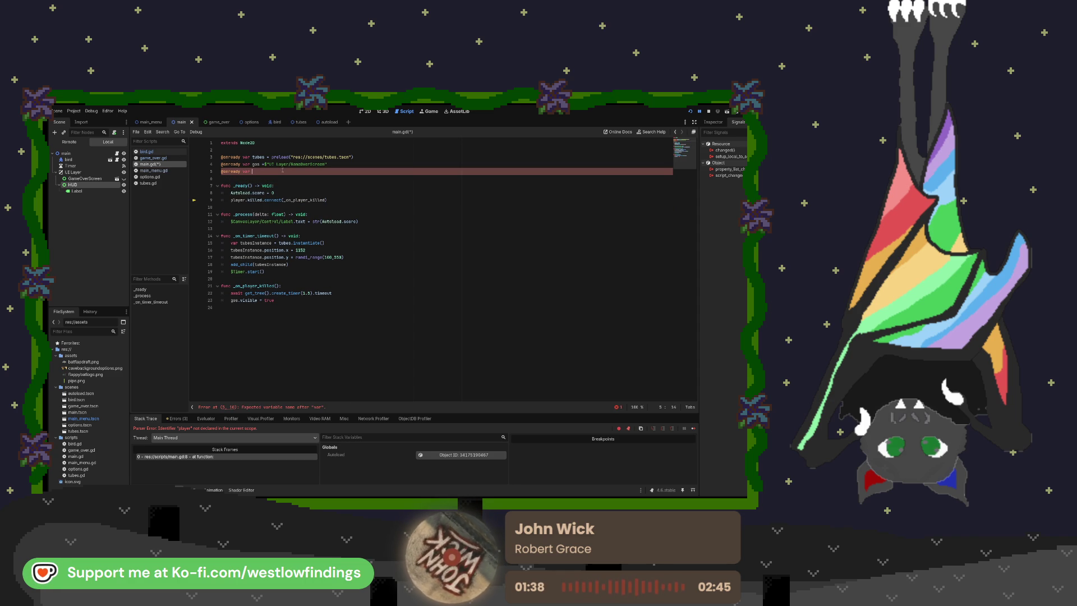
type("player = $")
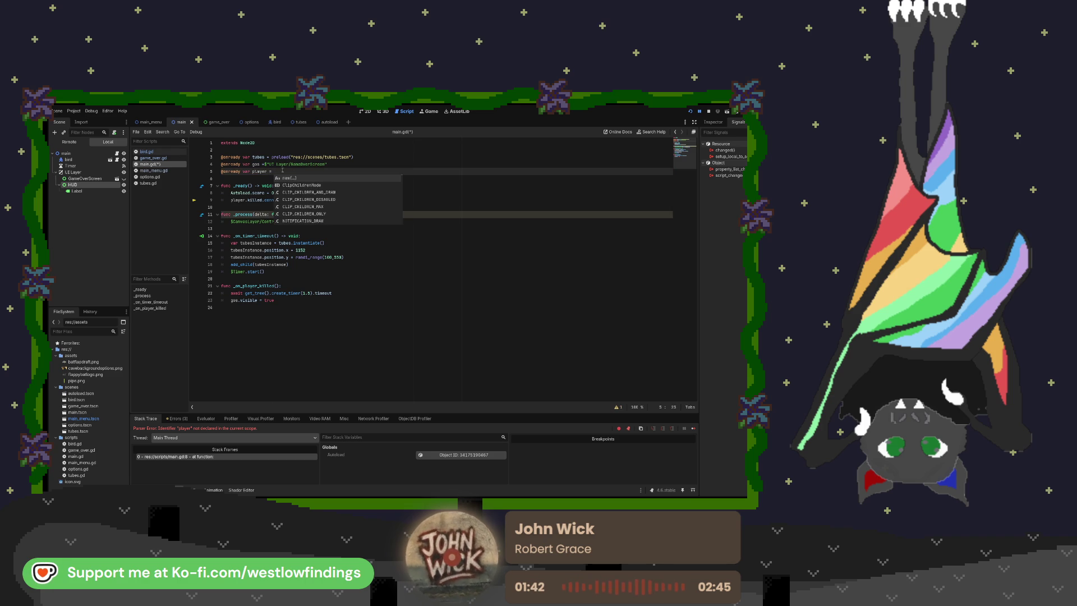
type("pl")
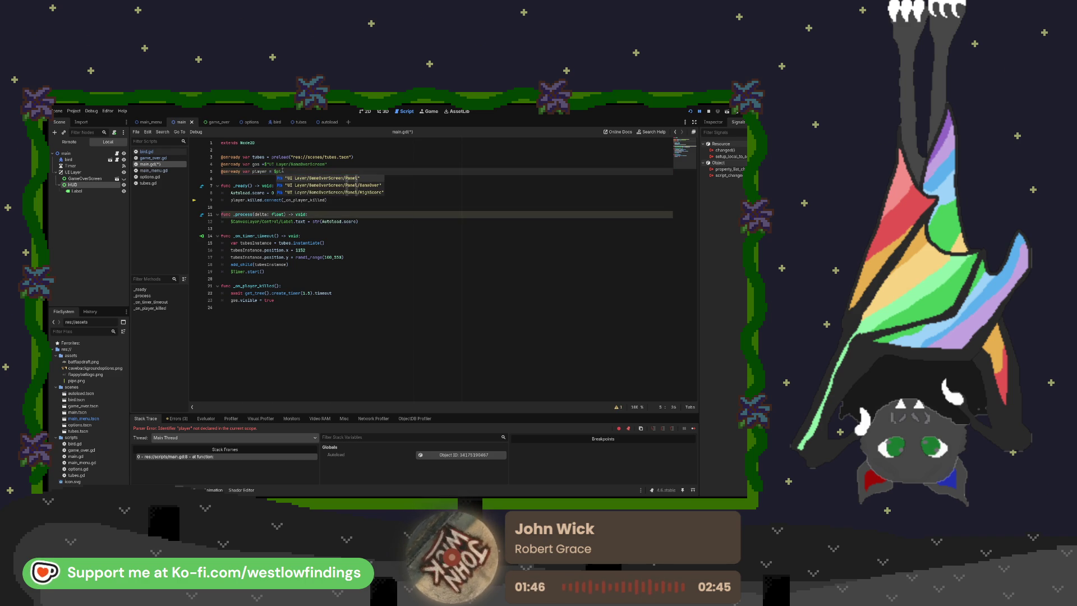
key("BackSpace")
key("BackSpace")
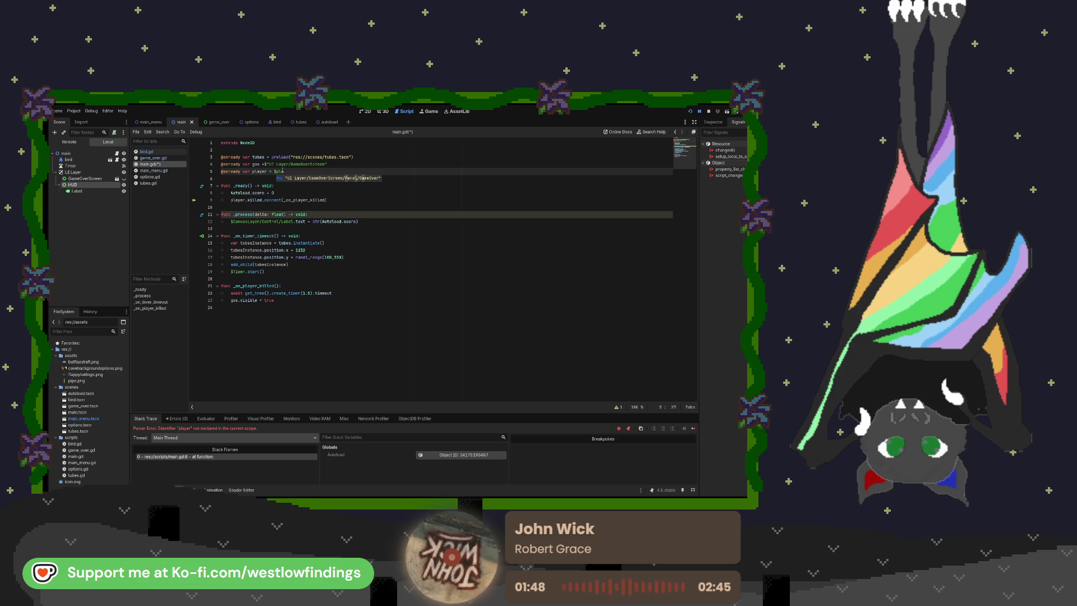
type("bir")
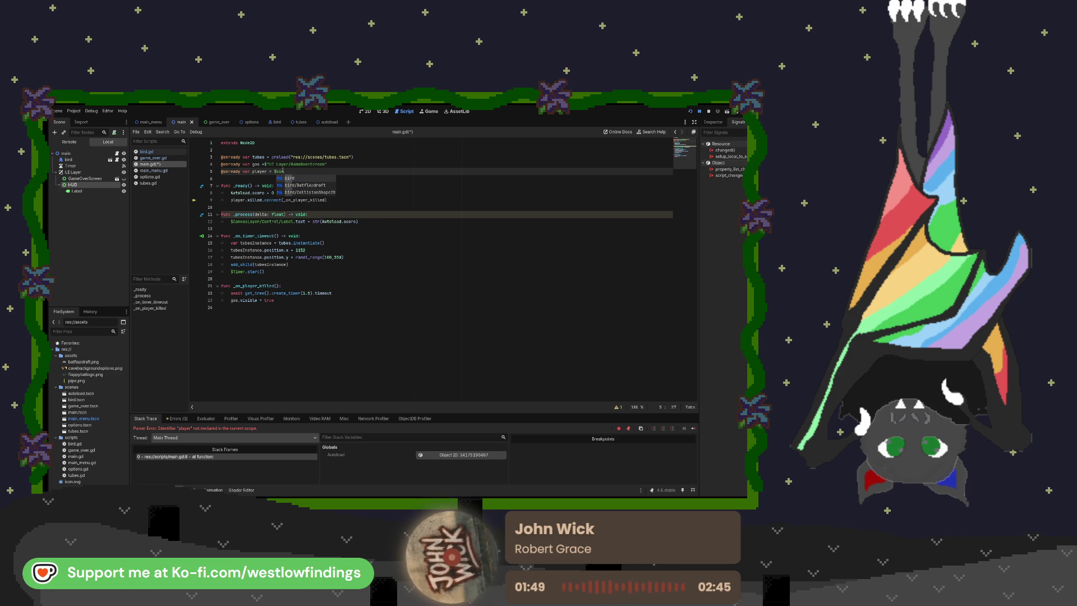
type("d")
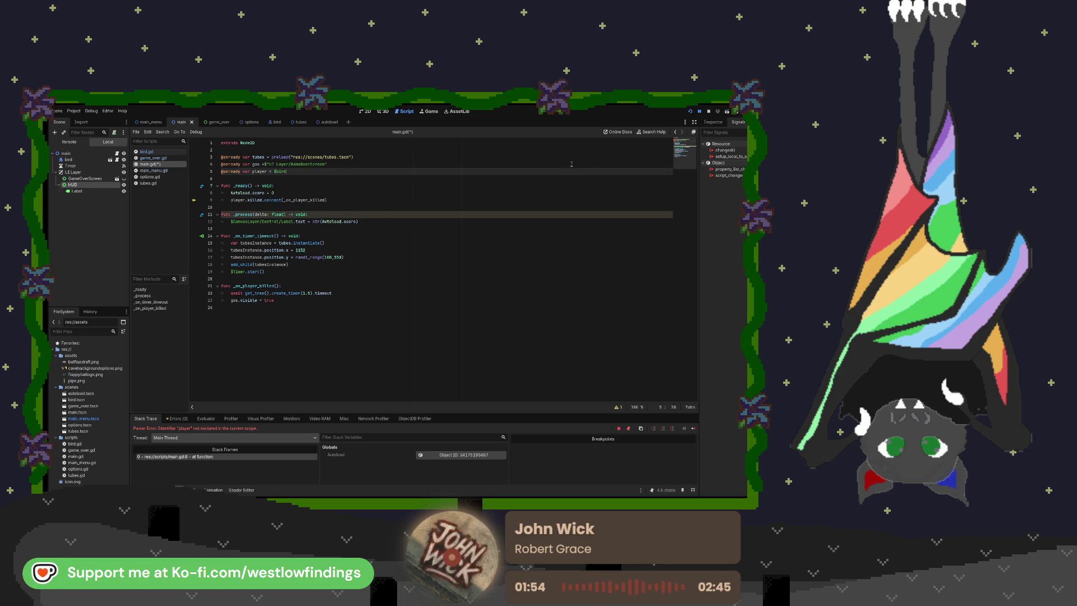
left_click(701, 112)
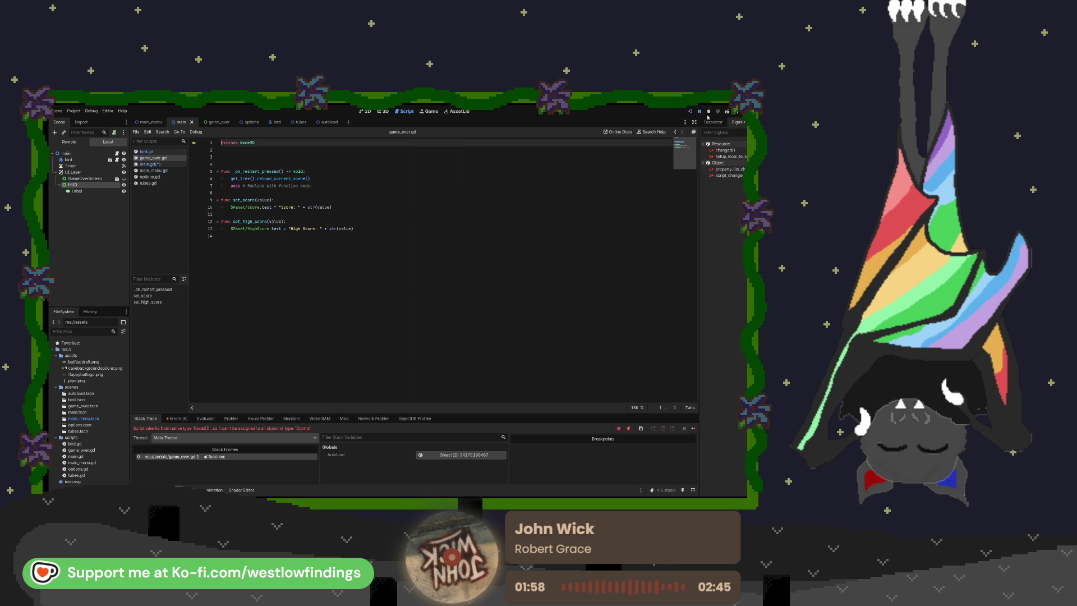
- Restart the game and return to line 1 of game_over.gd in the game_over scene
left_click(708, 111)
left_click(690, 113)
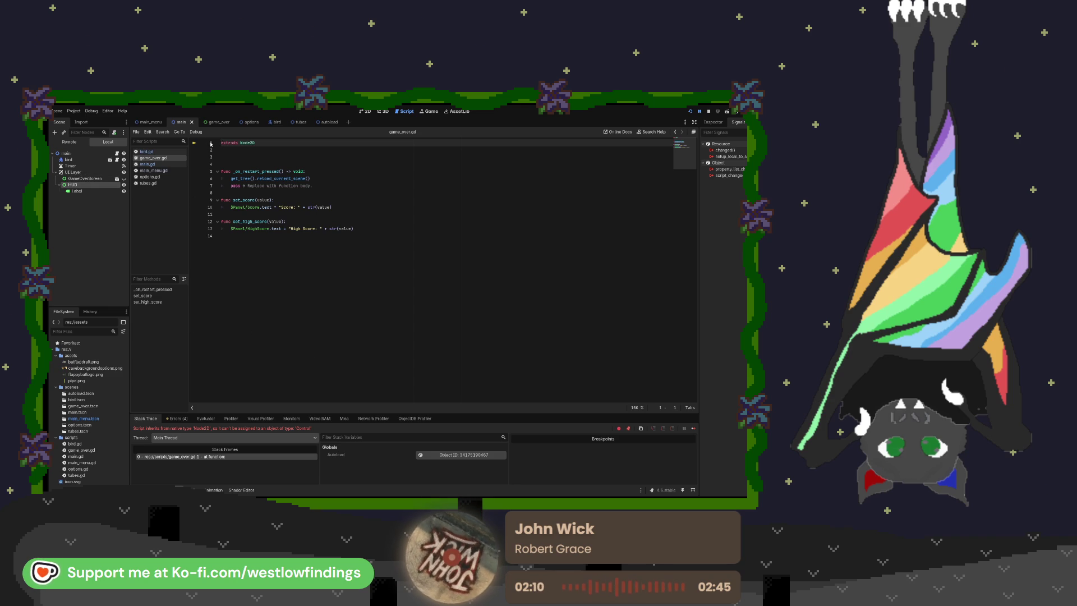
key("End")
key("Delete")
key("Delete")
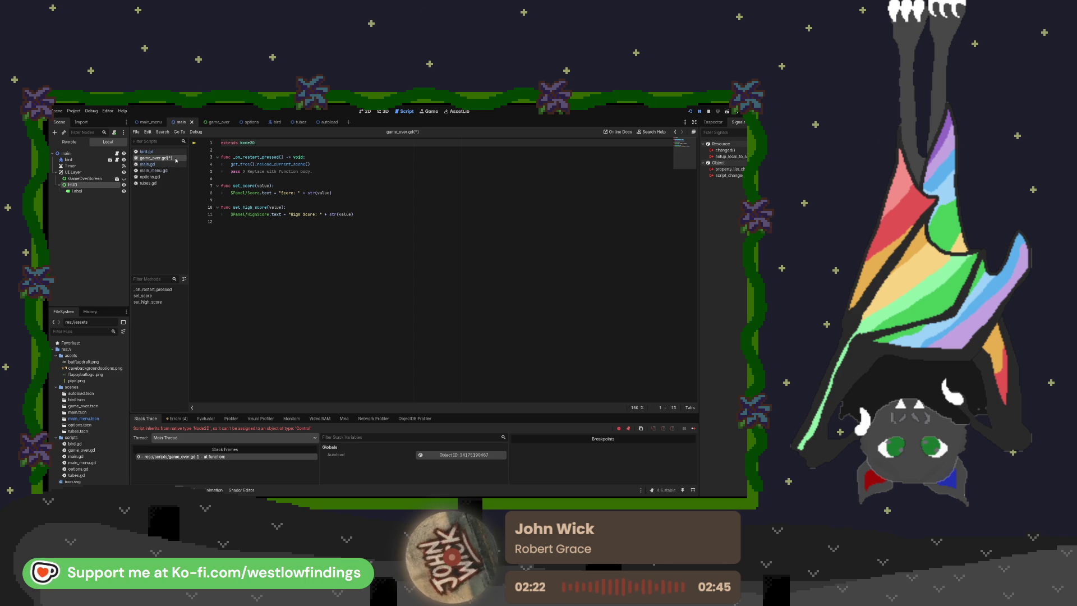
left_click(212, 122)
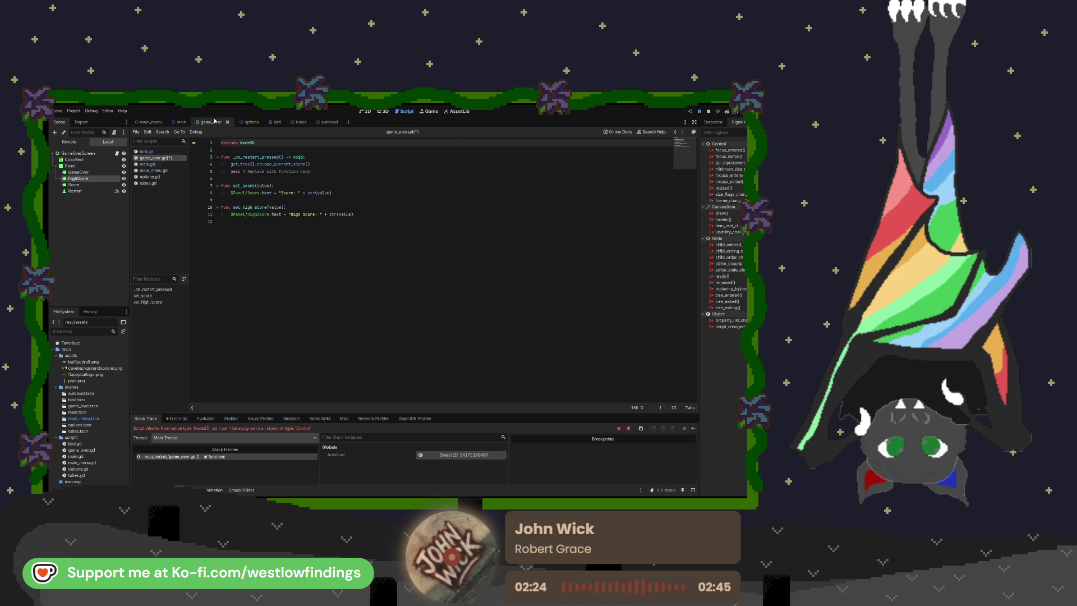
left_click_drag(255, 143, 246, 143)
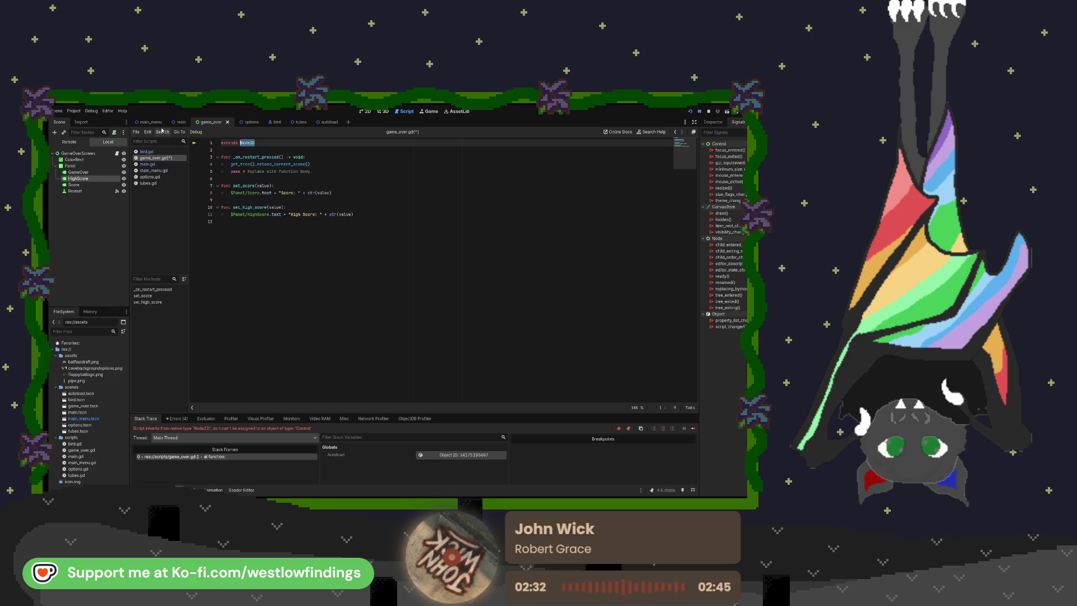
left_click(348, 123)
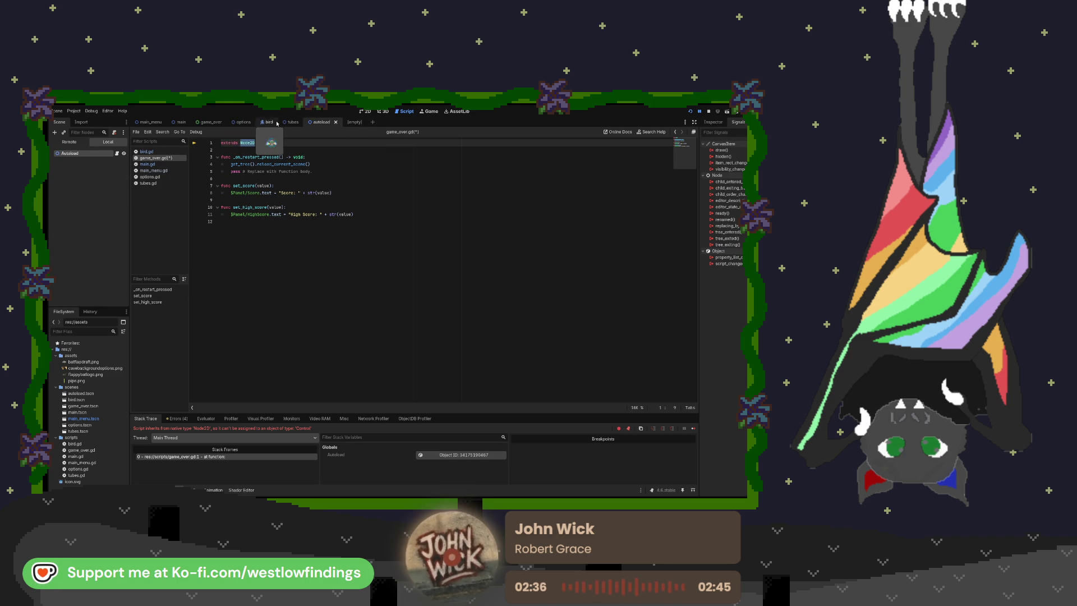
left_click(210, 122)
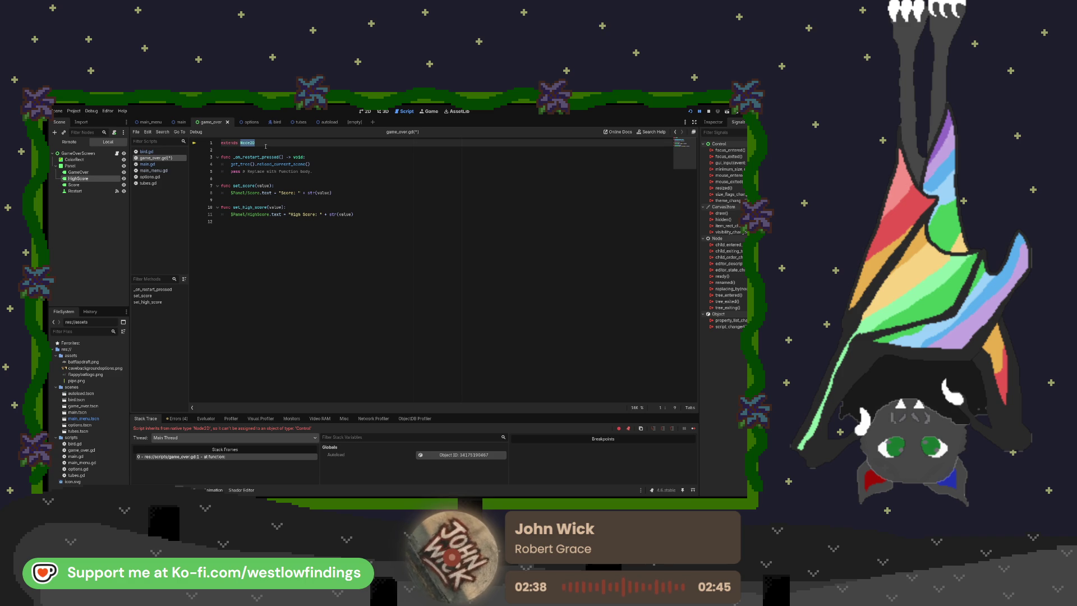
- Try UserInterface as game_over.gd's base class, then revert to Node2D and save
left_click(265, 145)
key("BackSpace")
key("BackSpace")
key("BackSpace")
type("rInter")
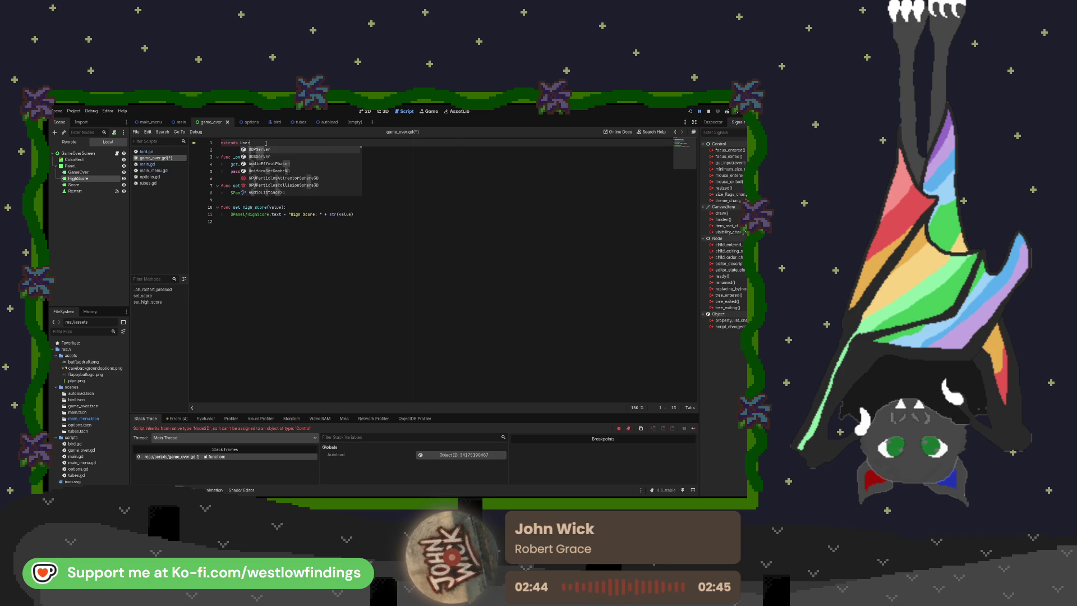
type("face")
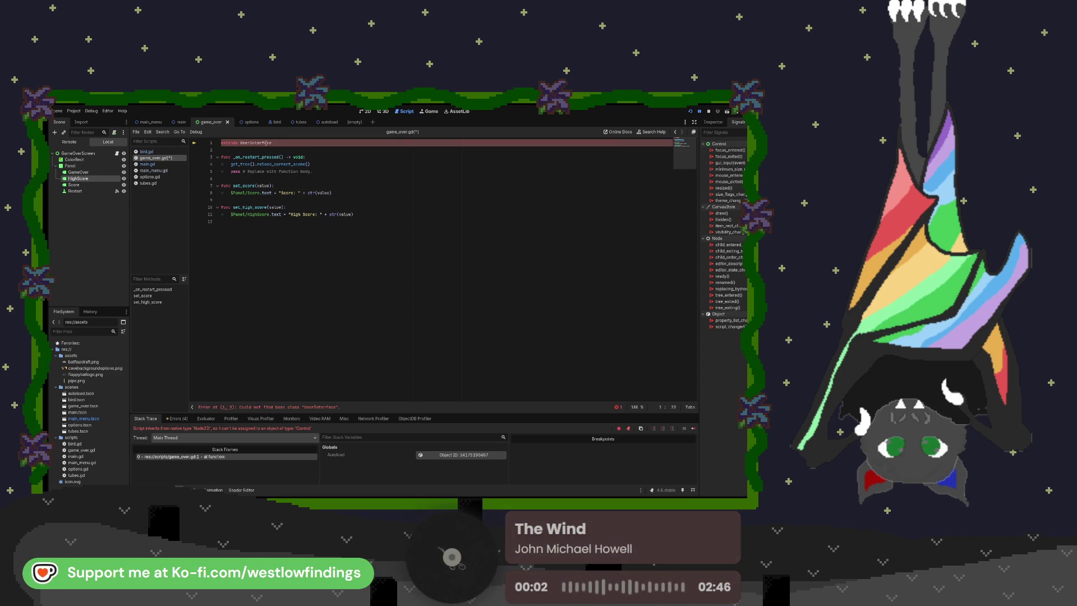
key("BackSpace")
key("BackSpace")
key("BackSpace")
type("Node2D")
key("Return")
key("Return")
key("ctrl+s")
left_click(259, 145)
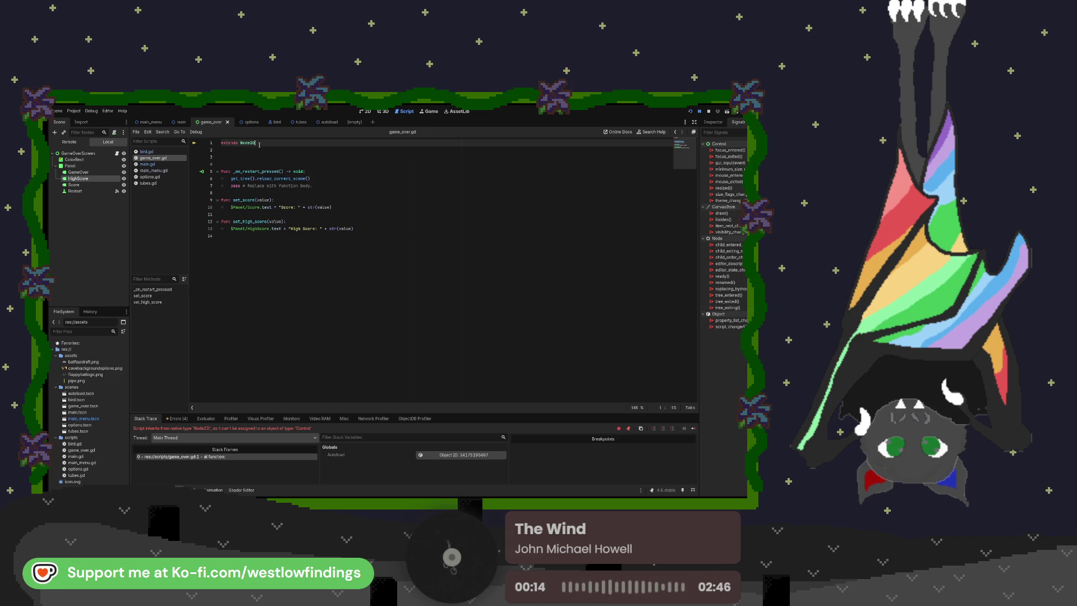
- Add a line-1 breakpoint, make game_over.gd extend Control, save, and rerun the game
left_click(194, 143)
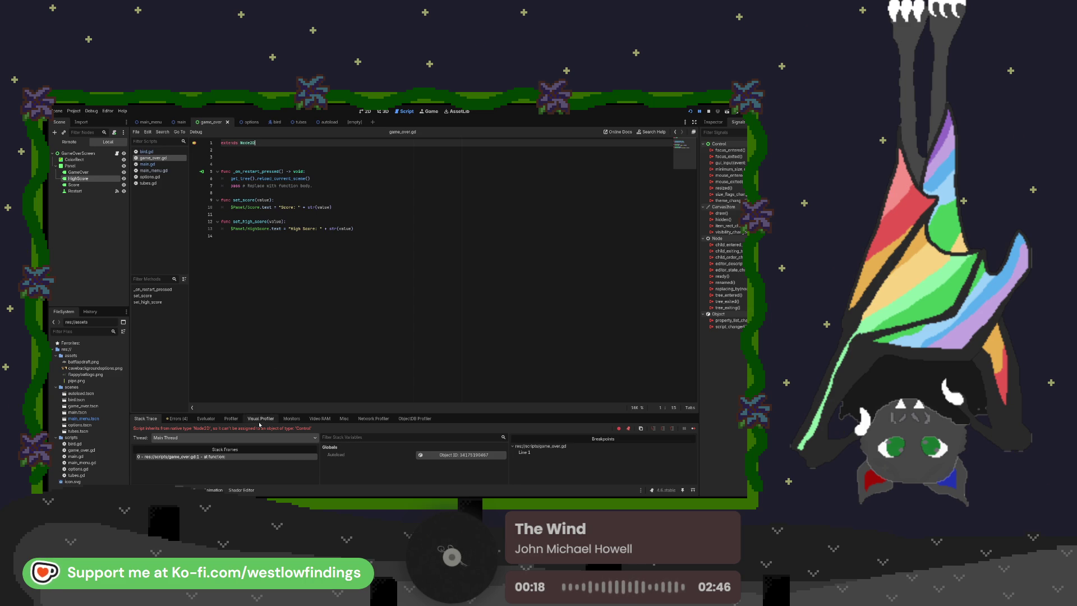
left_click_drag(134, 429, 311, 427)
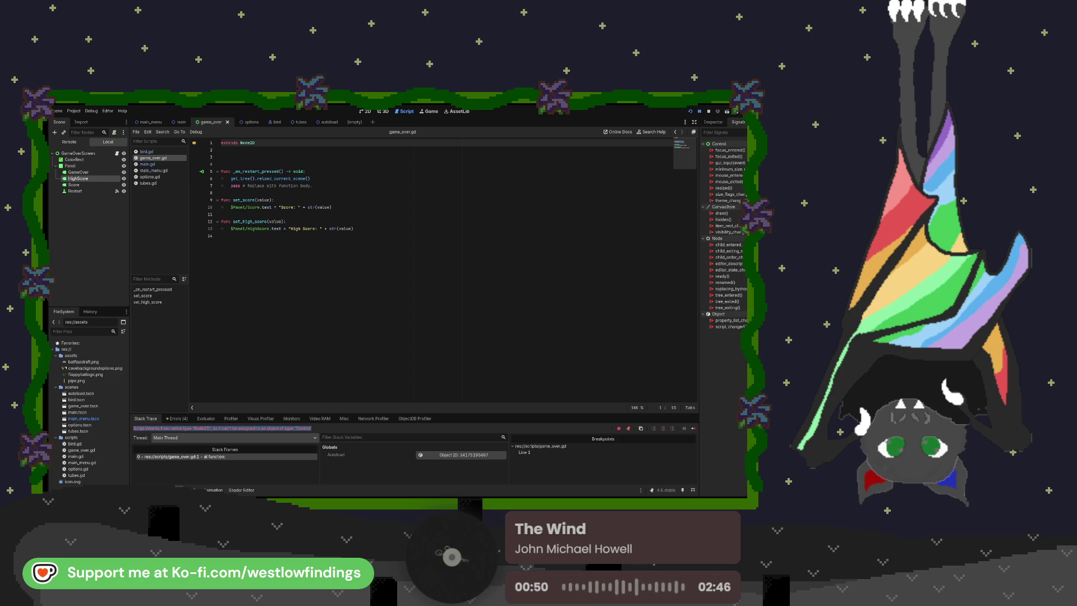
double_click(267, 144)
type("Contro")
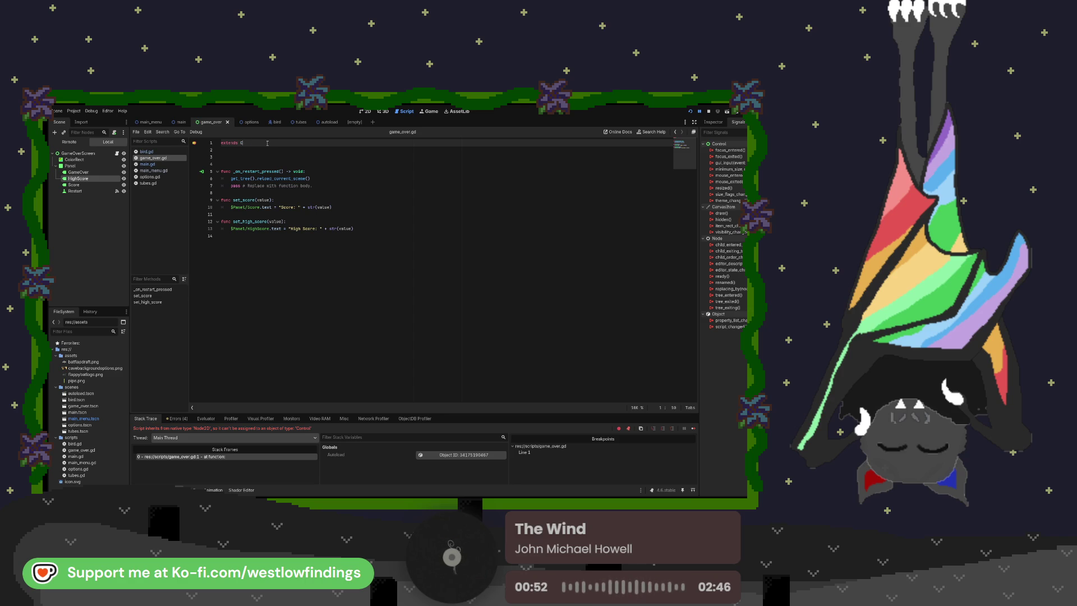
type("l")
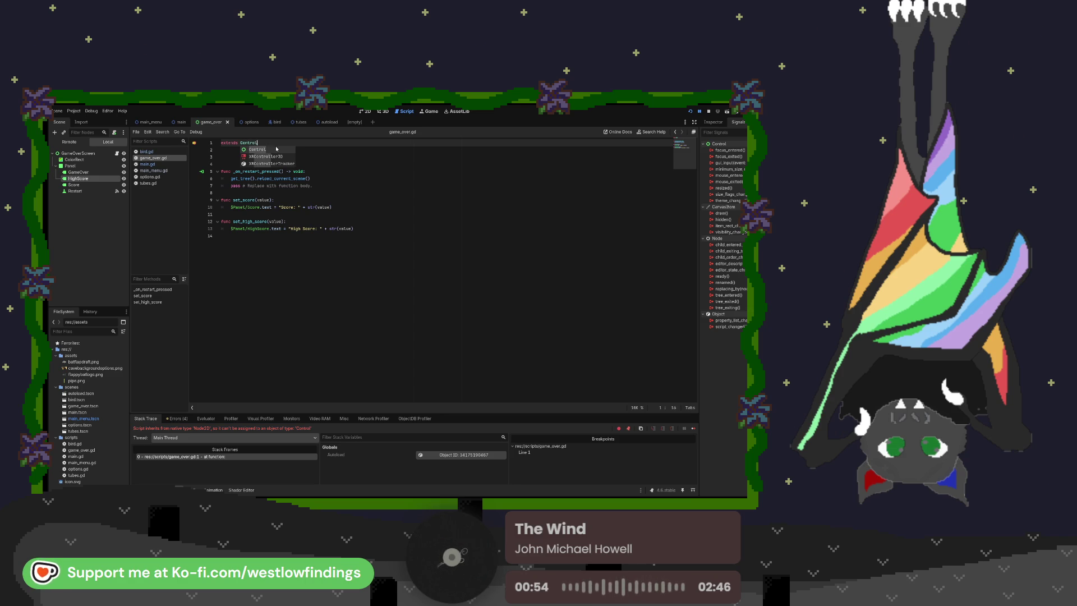
left_click(346, 155)
key("ctrl+s")
left_click(701, 112)
left_click(690, 111)
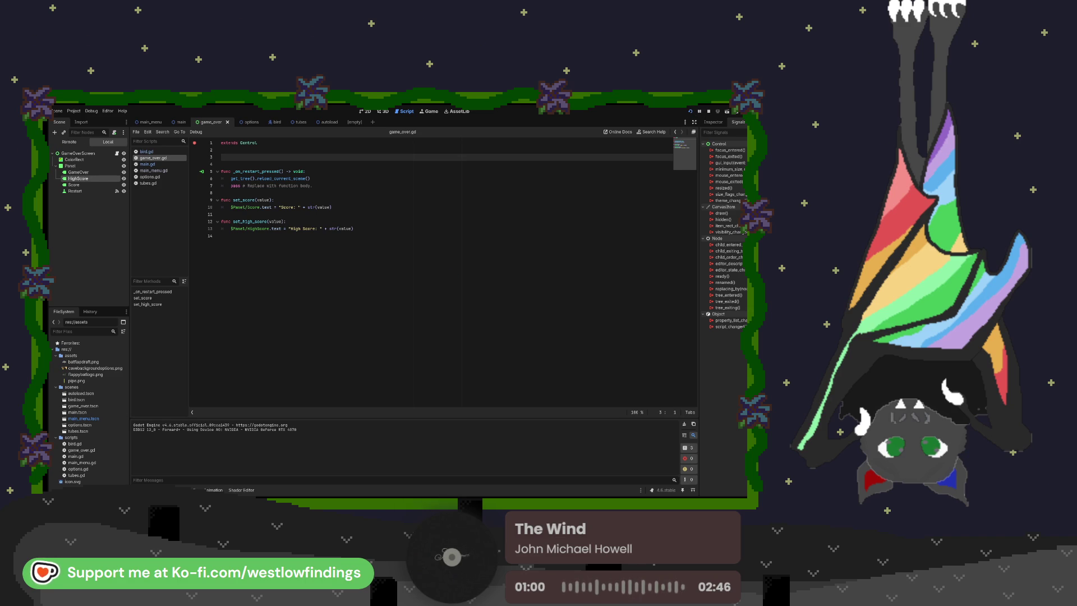
left_click(264, 387)
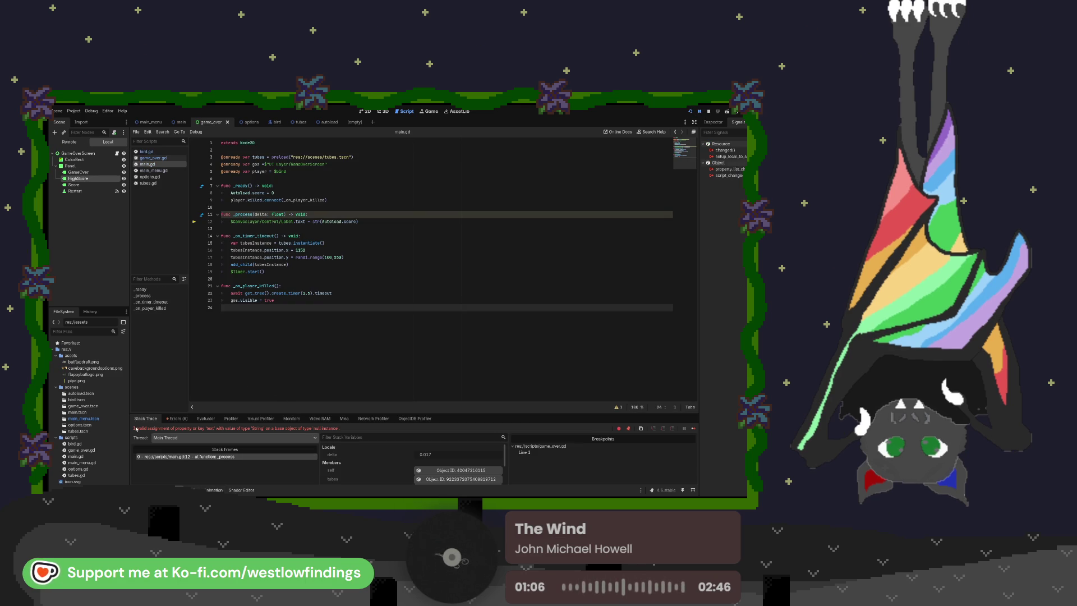
- Add a breakpoint on main.gd line 12, the HUD label text assignment
left_click_drag(134, 429, 365, 431)
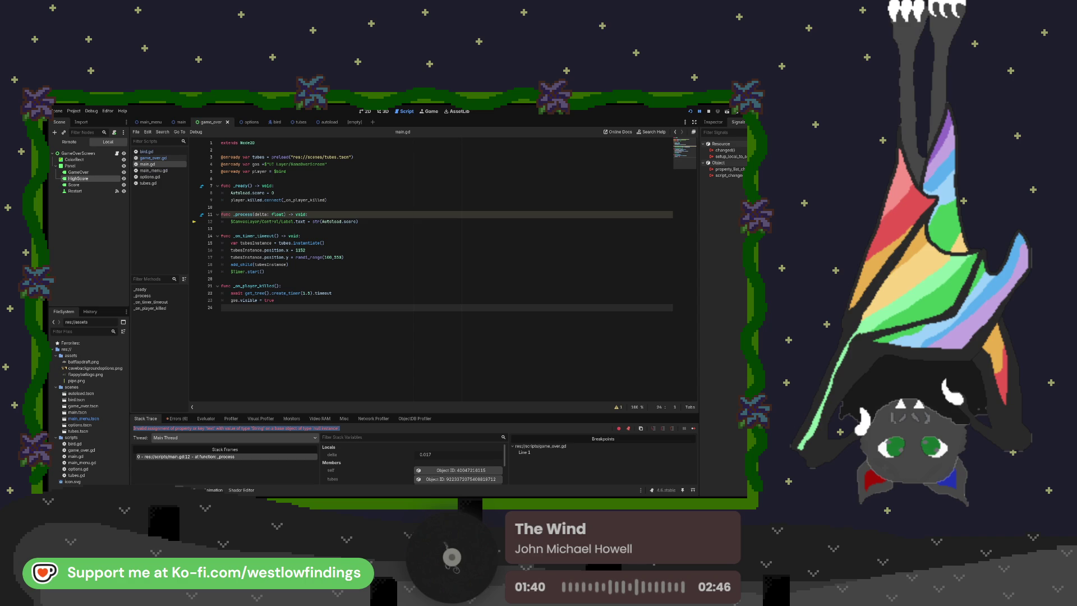
left_click(194, 222)
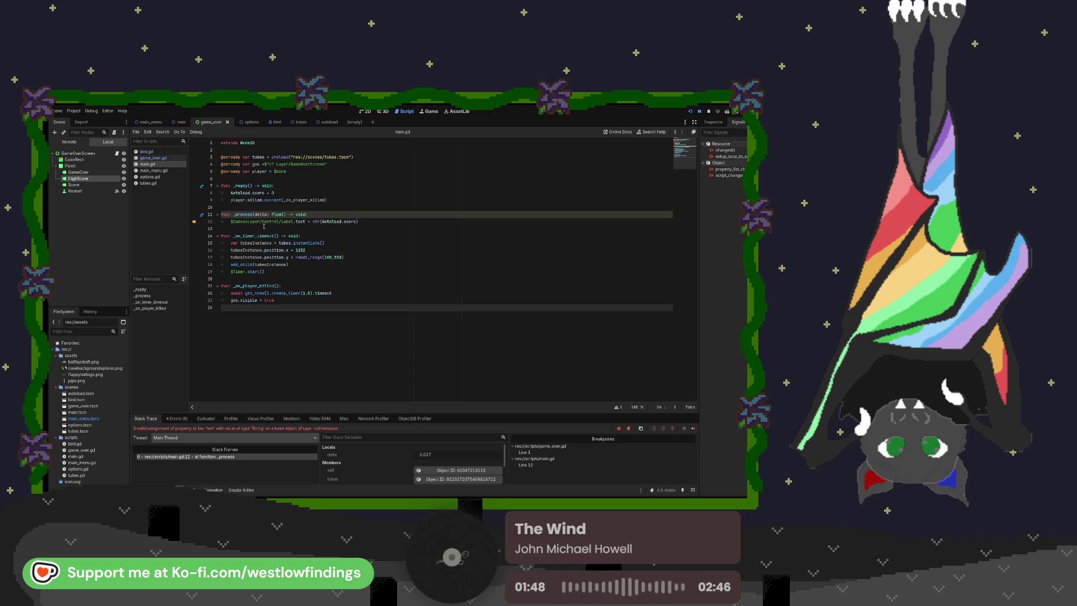
double_click(279, 221)
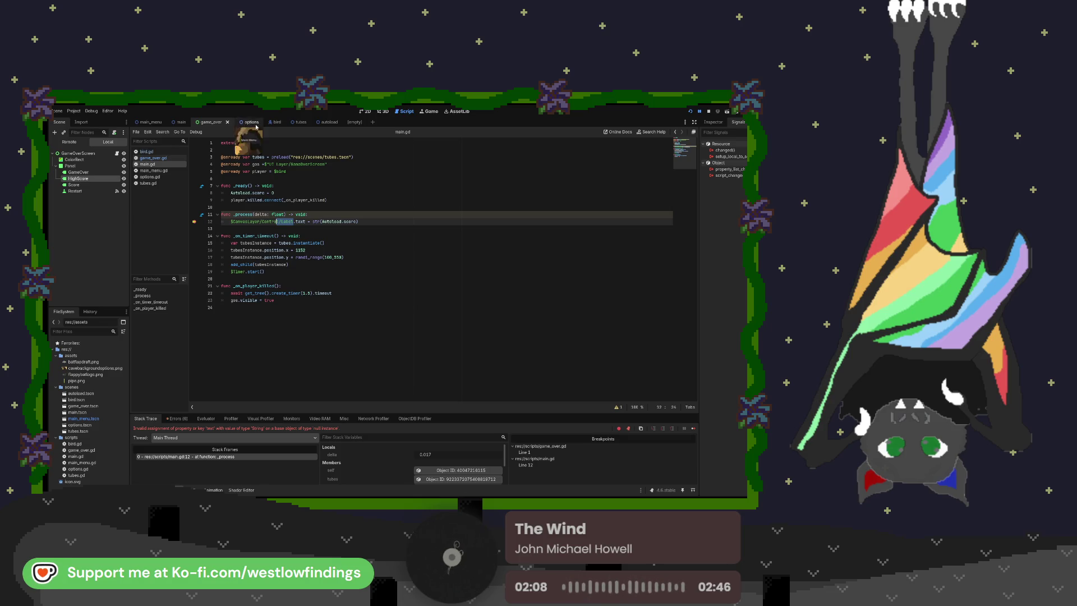
left_click(180, 122)
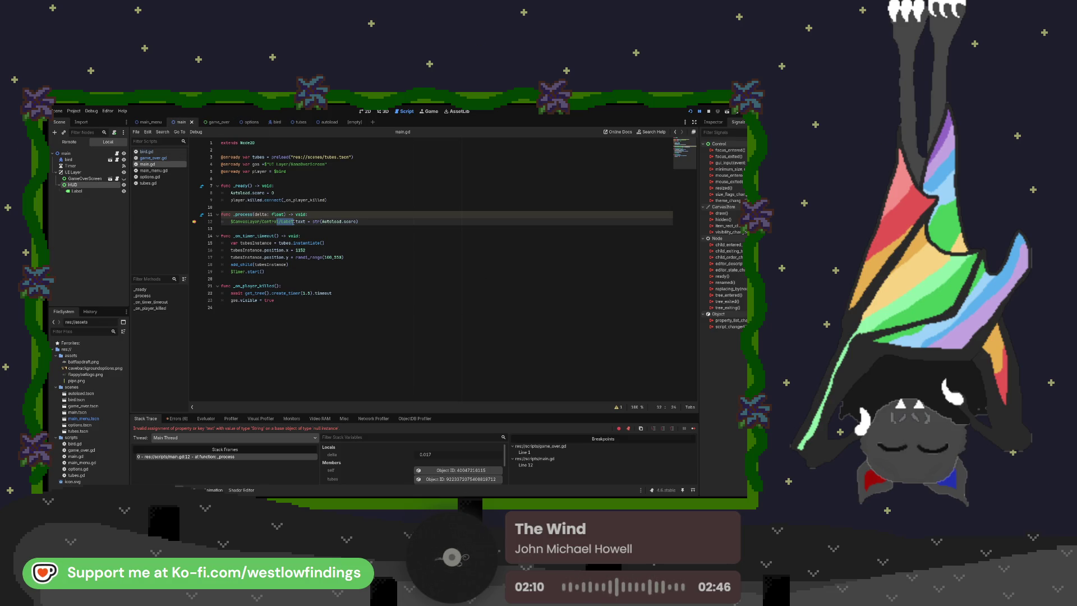
left_click(293, 222)
left_click_drag(292, 222, 277, 222)
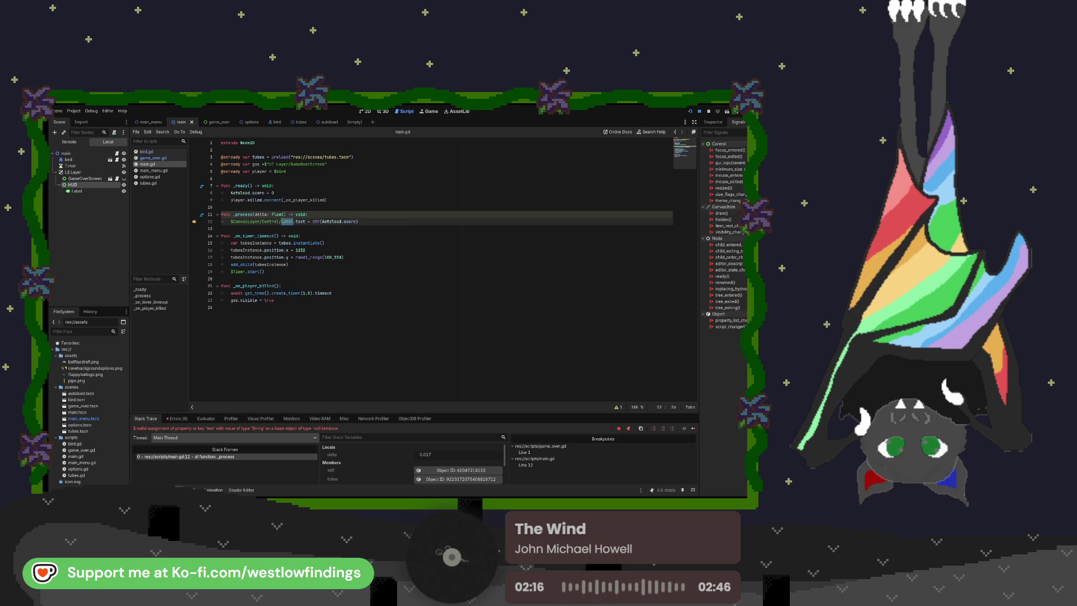
left_click_drag(278, 221, 262, 223)
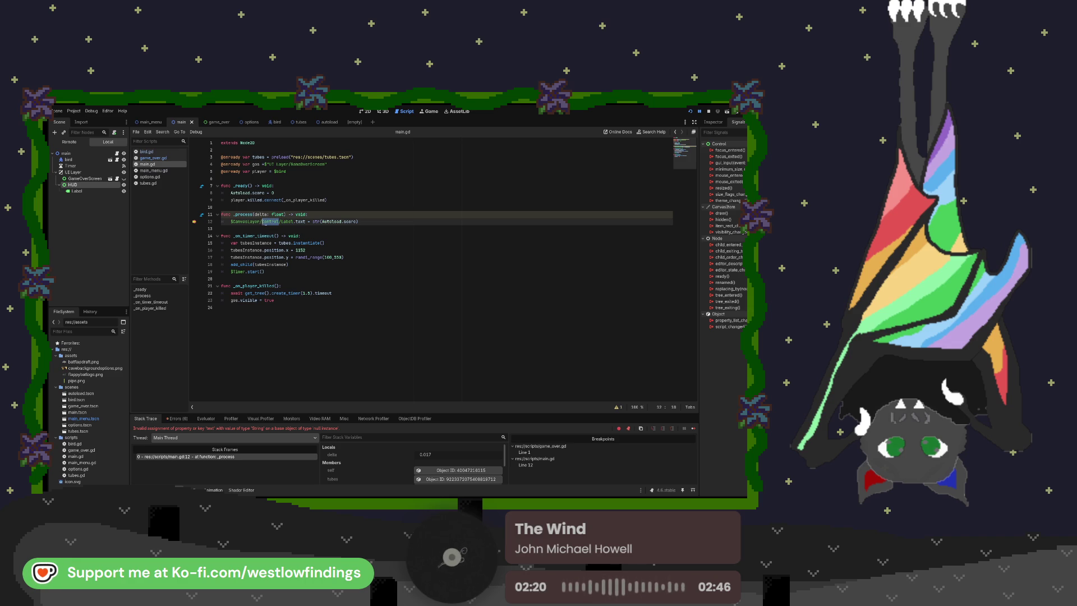
type("HUD")
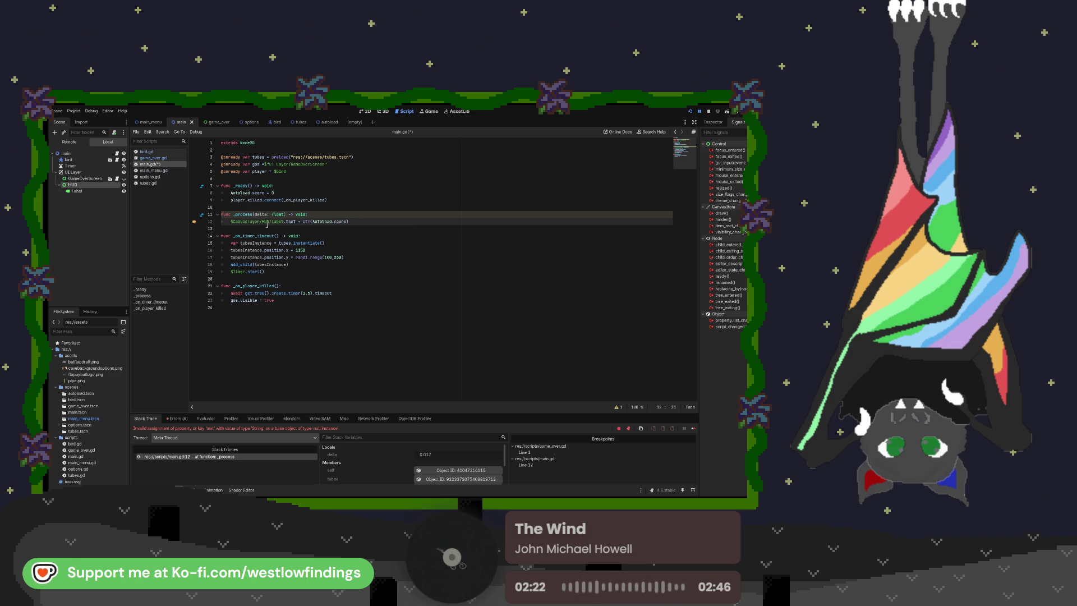
left_click(306, 221)
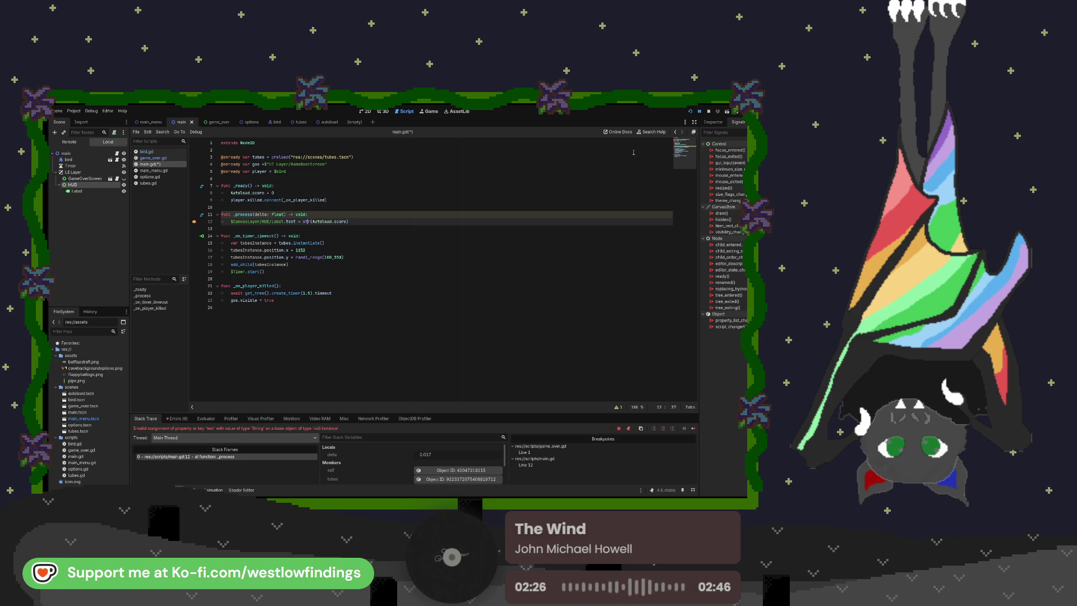
left_click(709, 112)
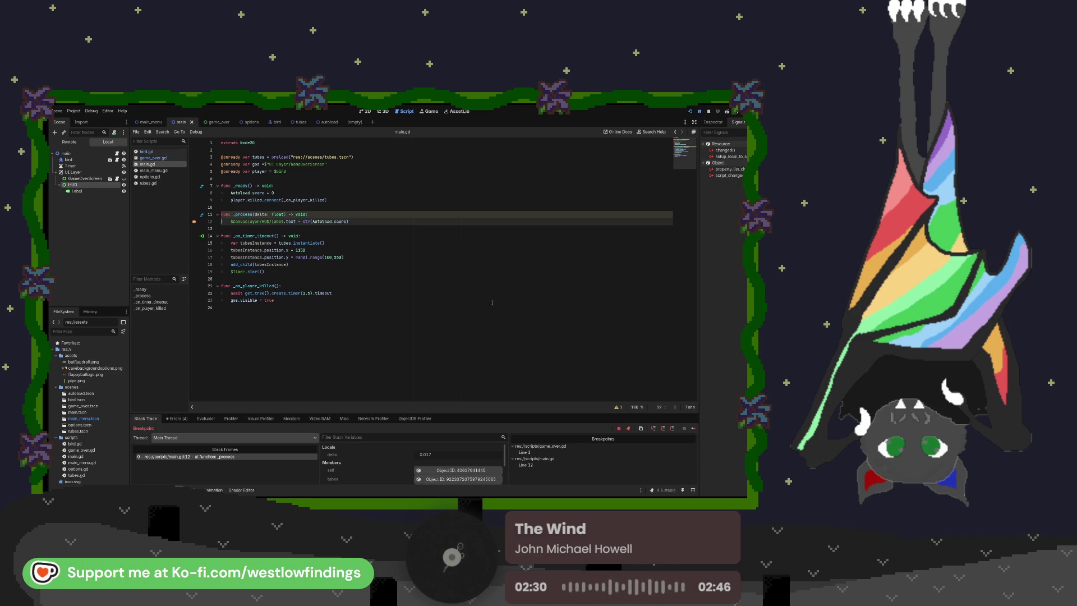
key("F9")
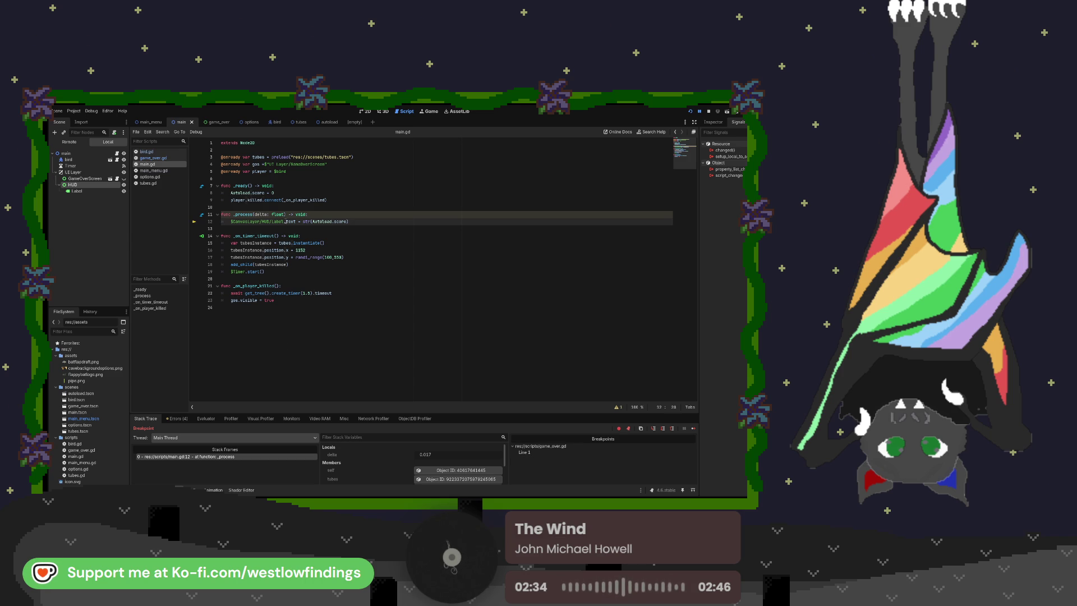
left_click_drag(348, 222, 228, 222)
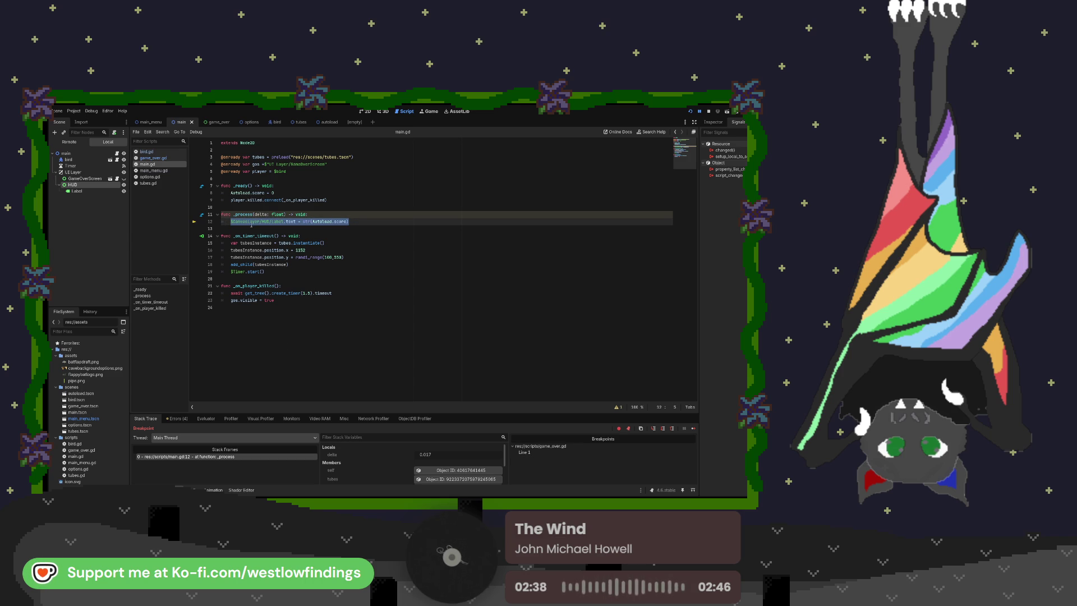
- Insert a line setting $"UI Layer/HUD/Label".text = str(Autoload.score) in _process
key("Home")
key("Return")
key("Up")
type("$Can")
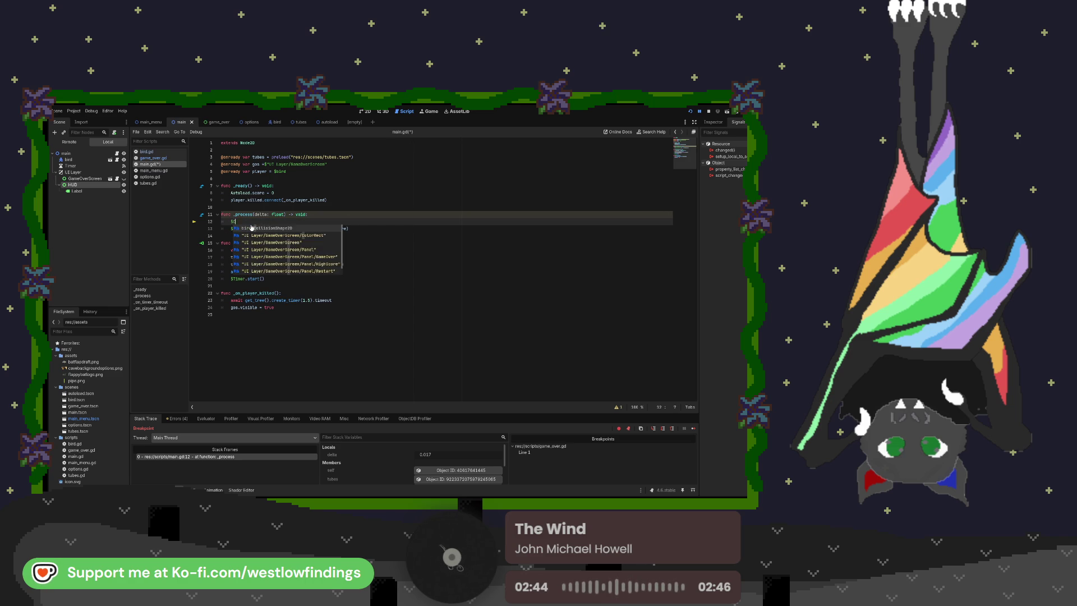
type("v")
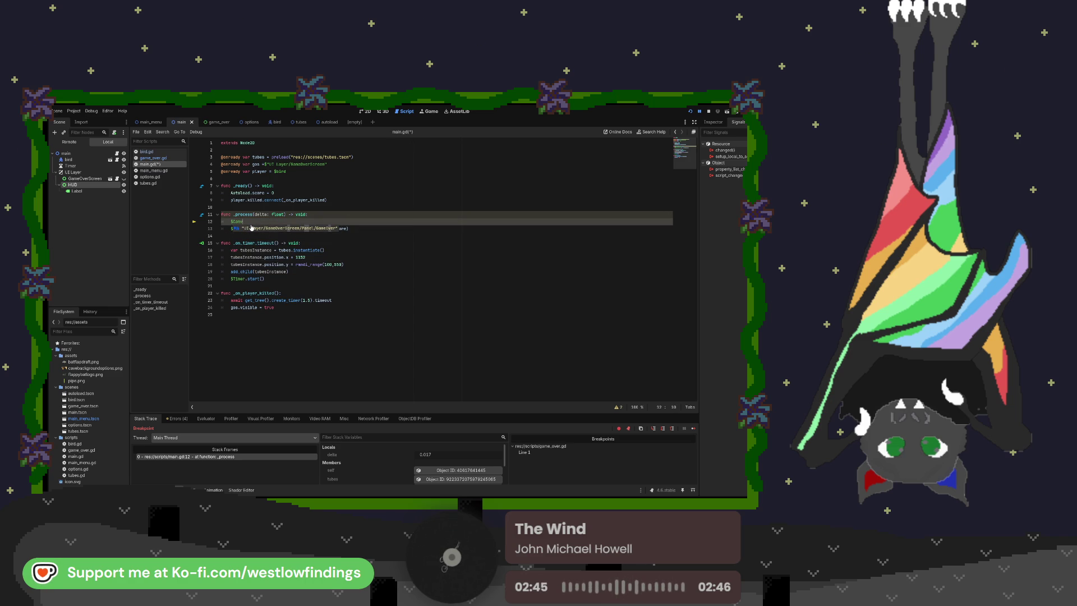
key("BackSpace")
key("BackSpace")
key("BackSpace")
type("UI")
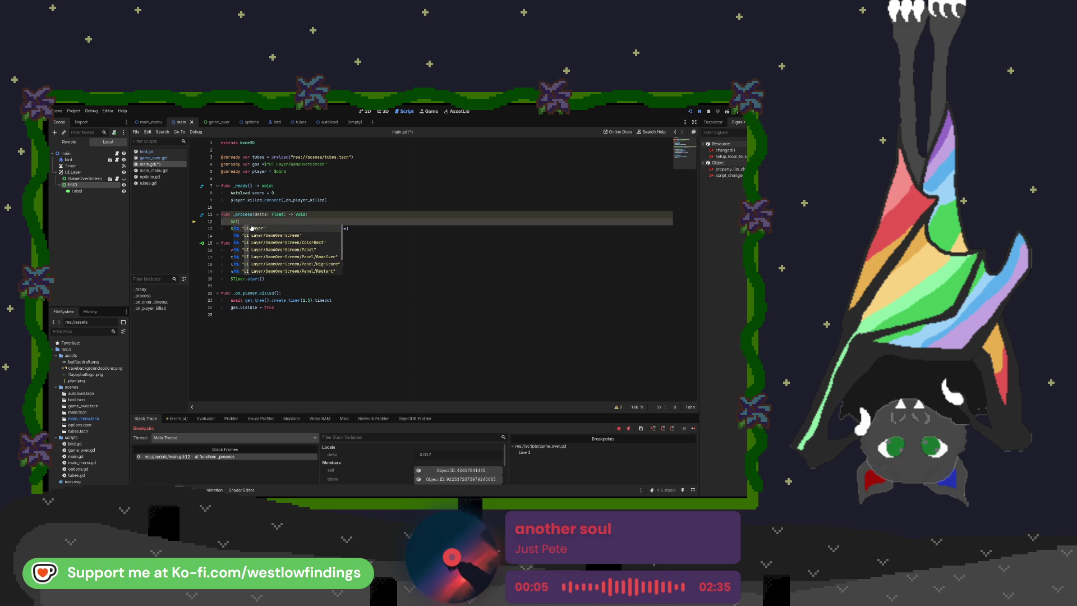
type(" Layer")
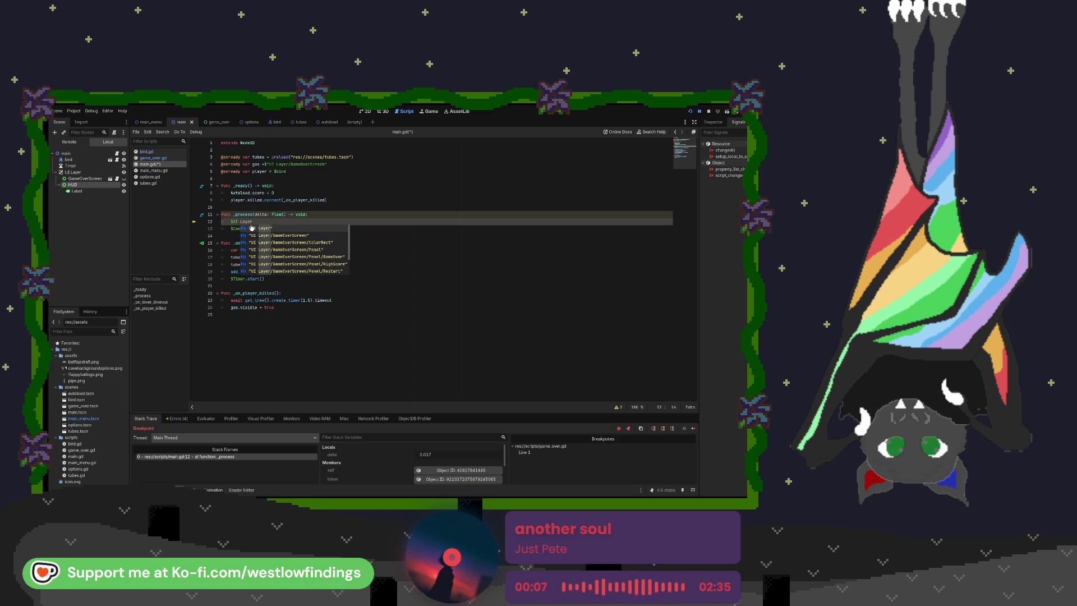
key("BackSpace")
key("BackSpace")
key("BackSpace")
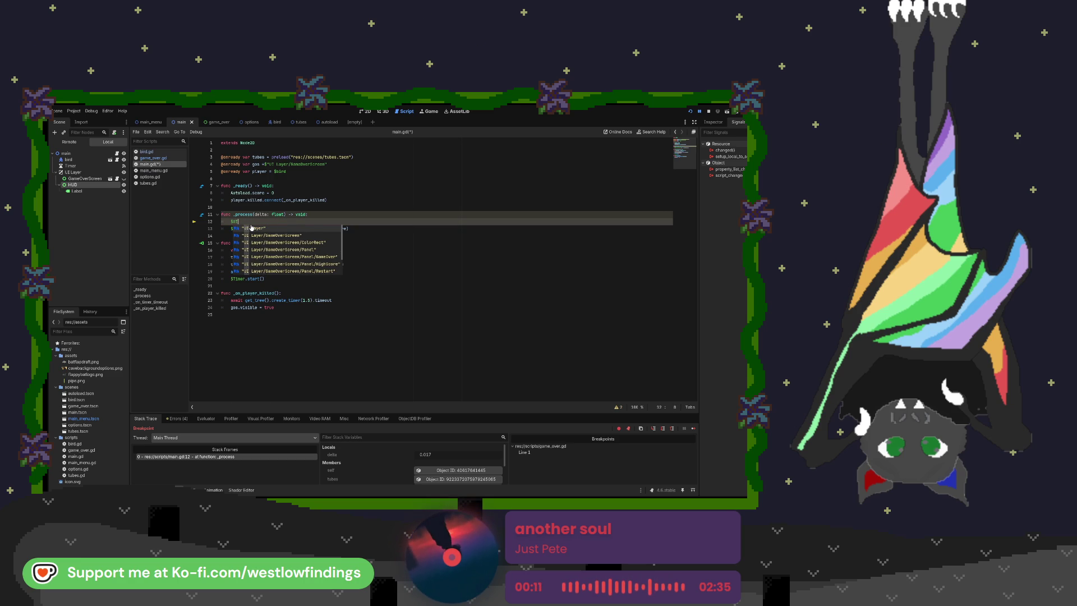
type("Layer")
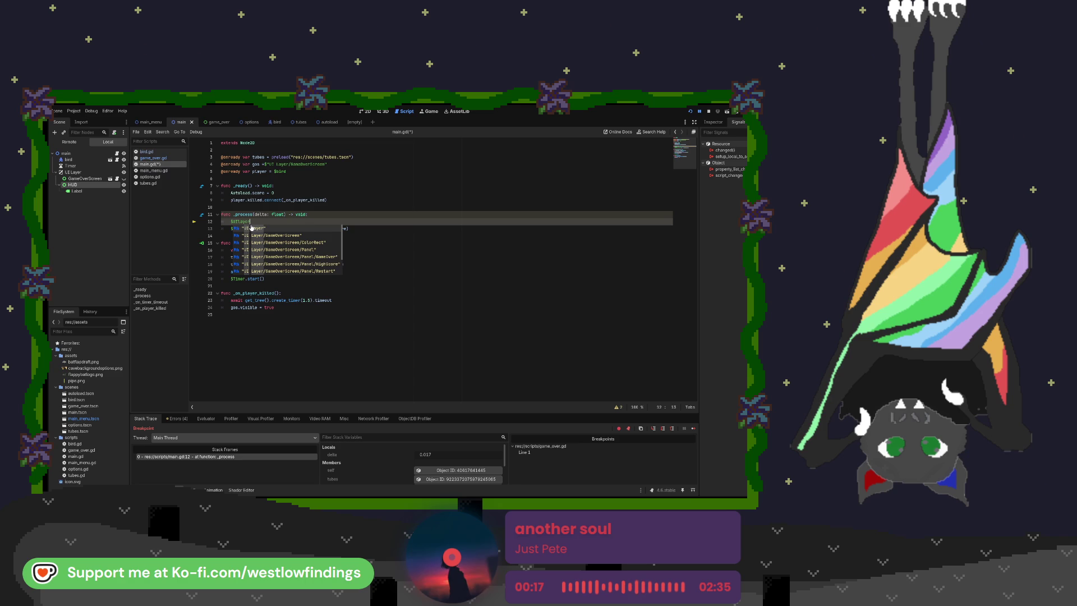
type("/")
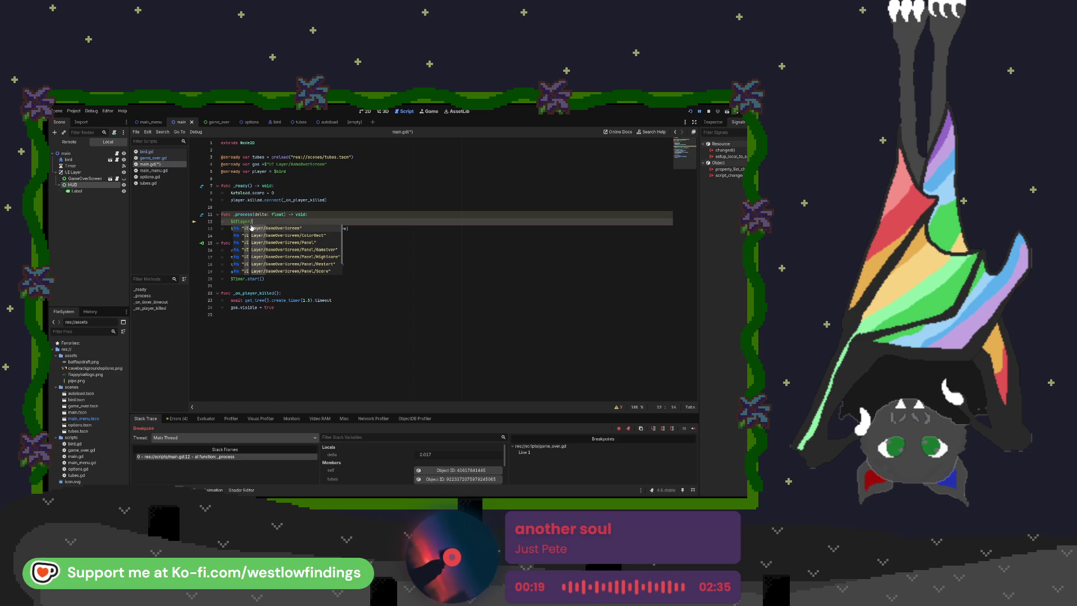
type("hu")
key("Return")
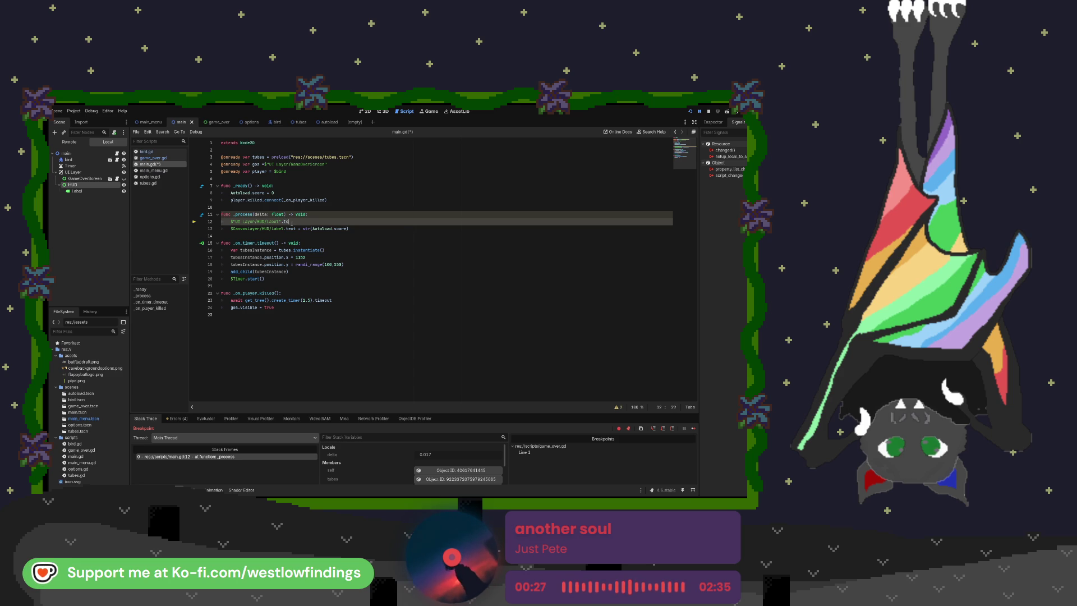
type(".text = ")
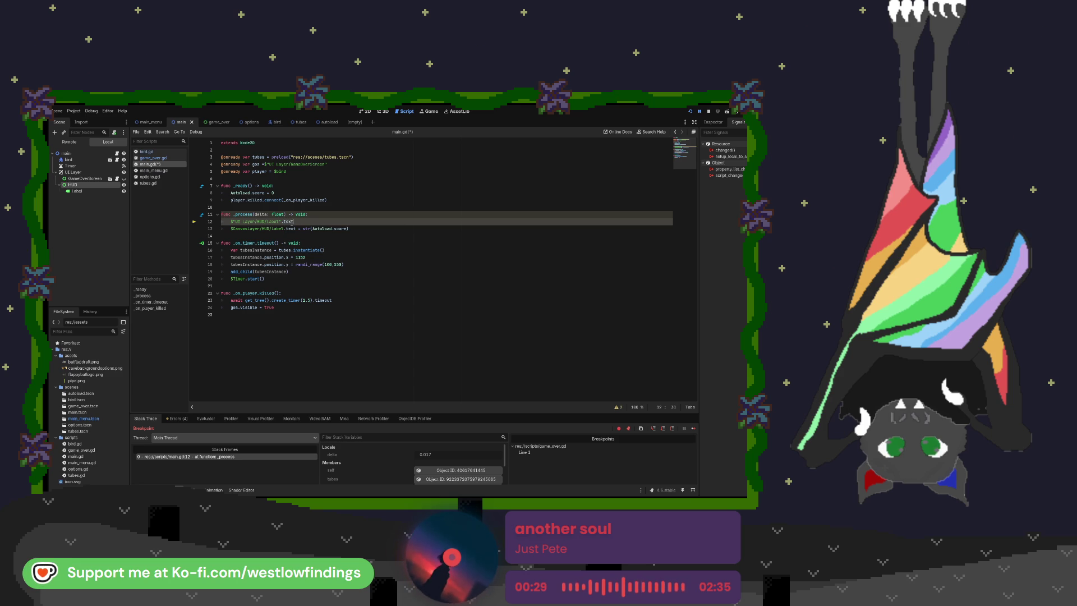
type("str(")
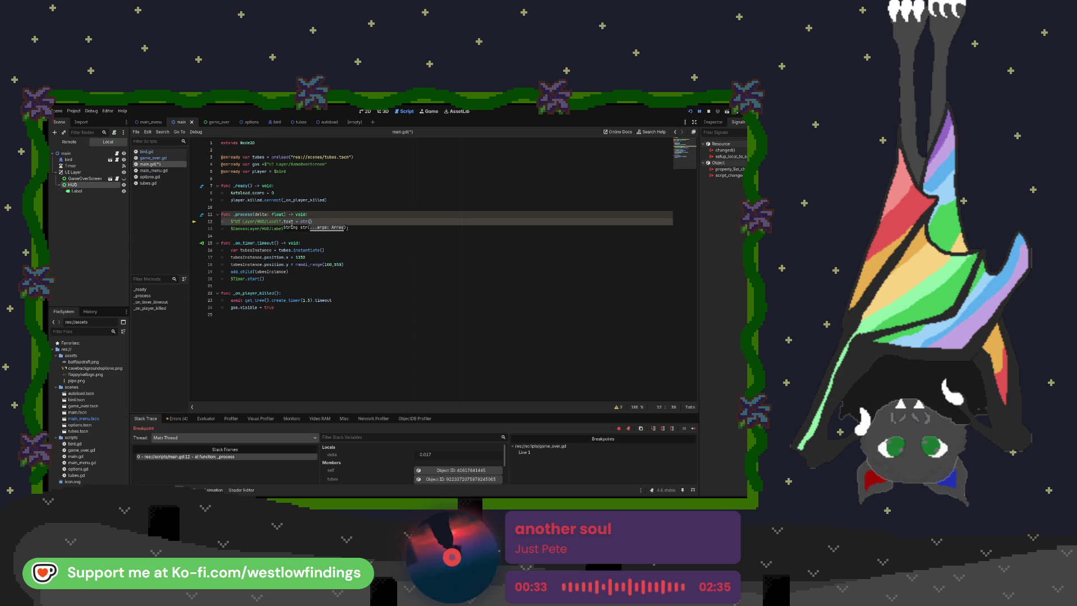
left_click(330, 216)
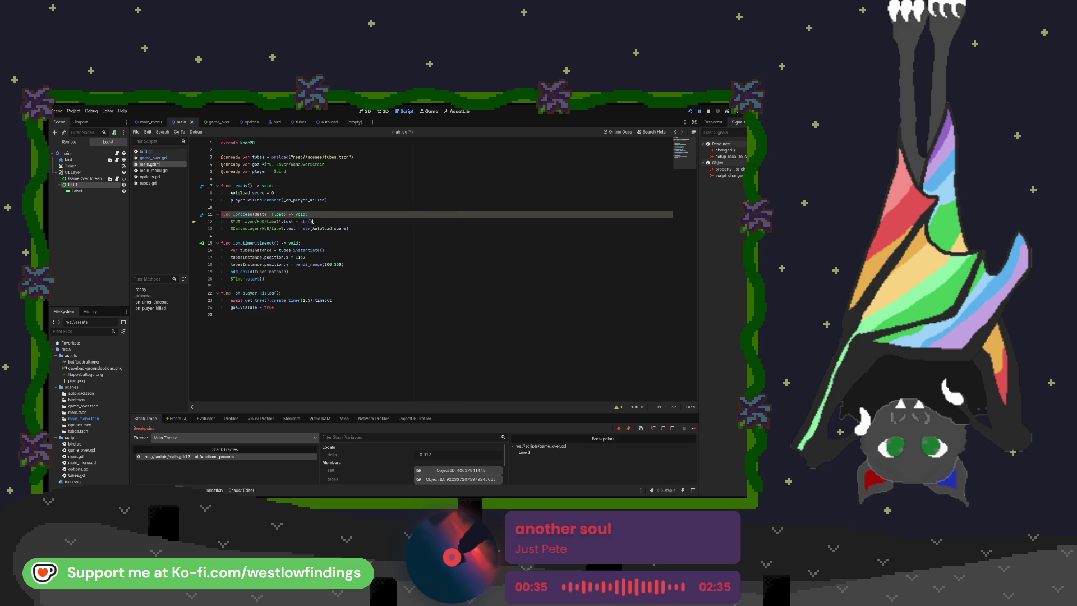
left_click(310, 221)
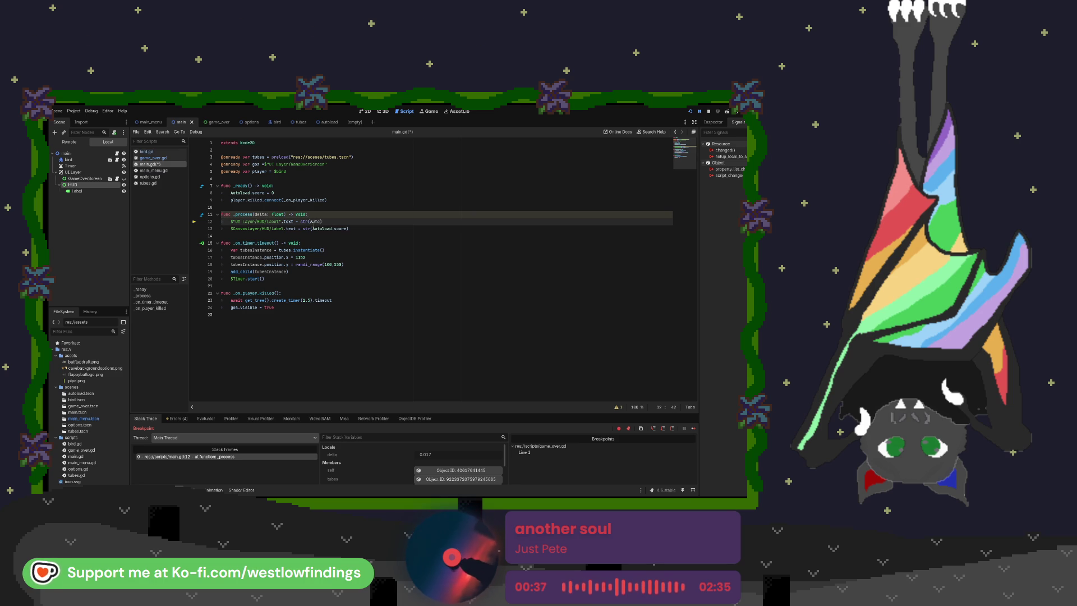
type("Autoload")
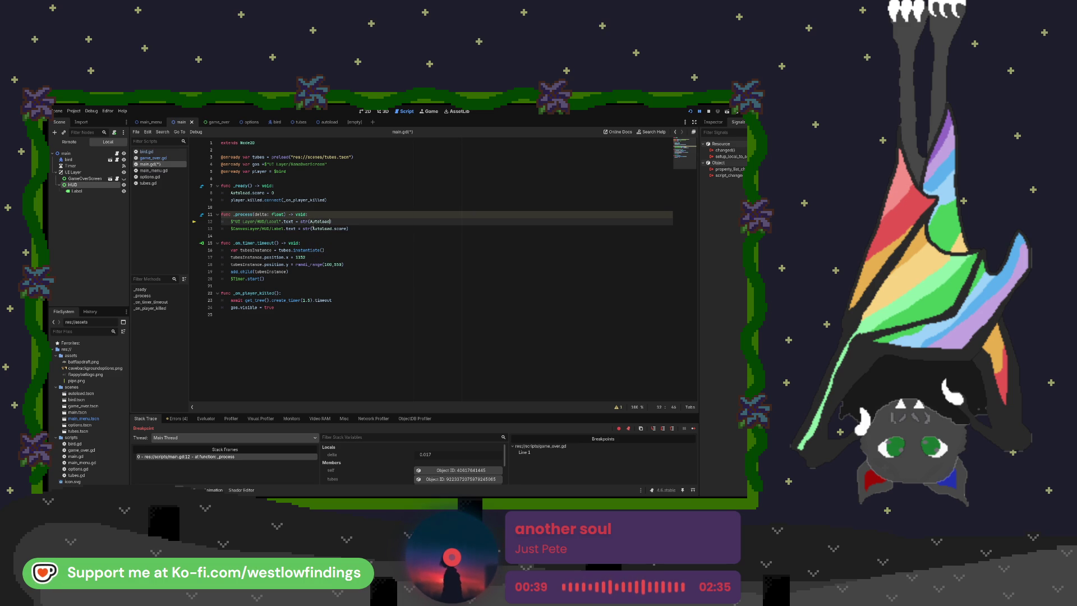
type(".score")
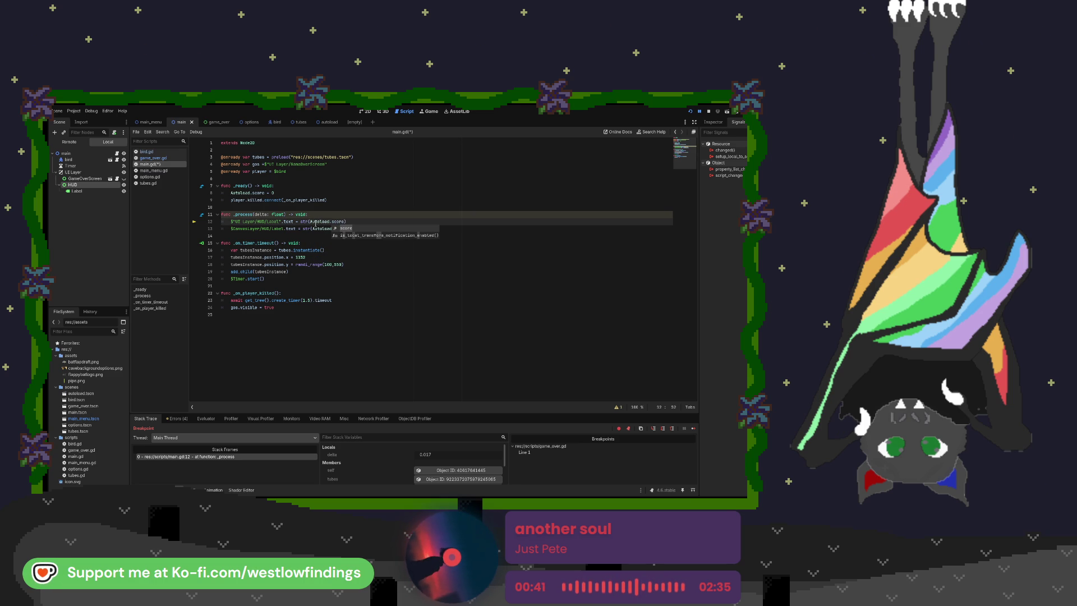
- Delete the old CanvasLayer label line and save main.gd
left_click_drag(231, 229, 353, 230)
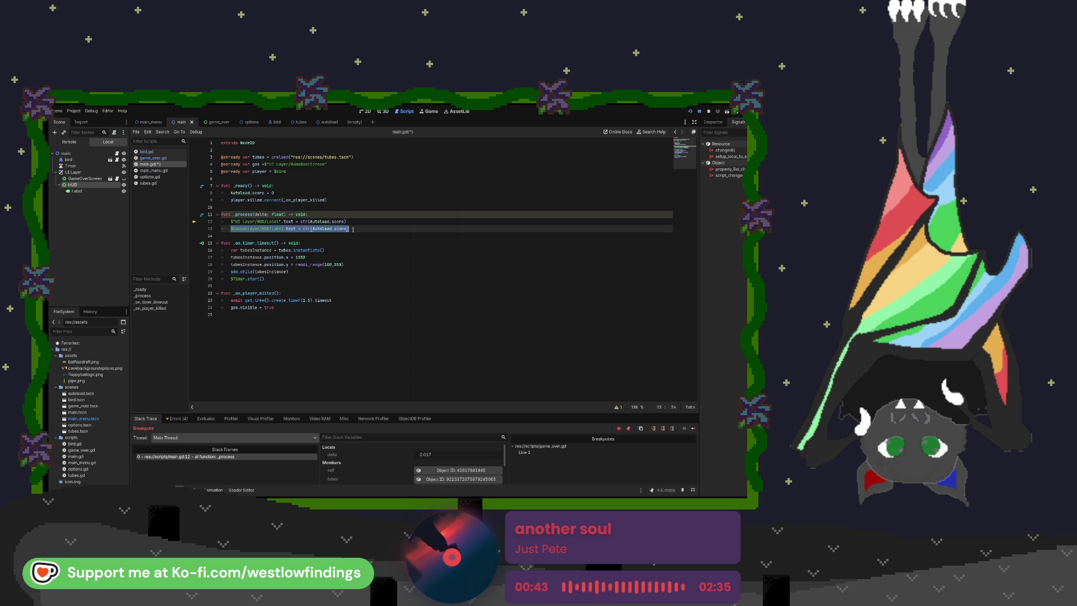
key("BackSpace")
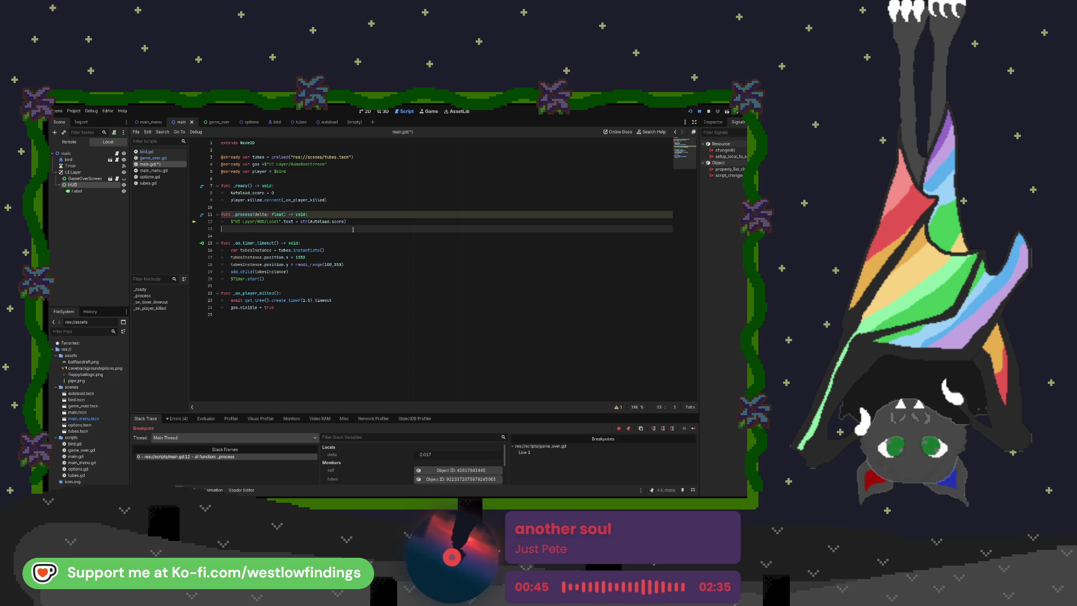
key("BackSpace")
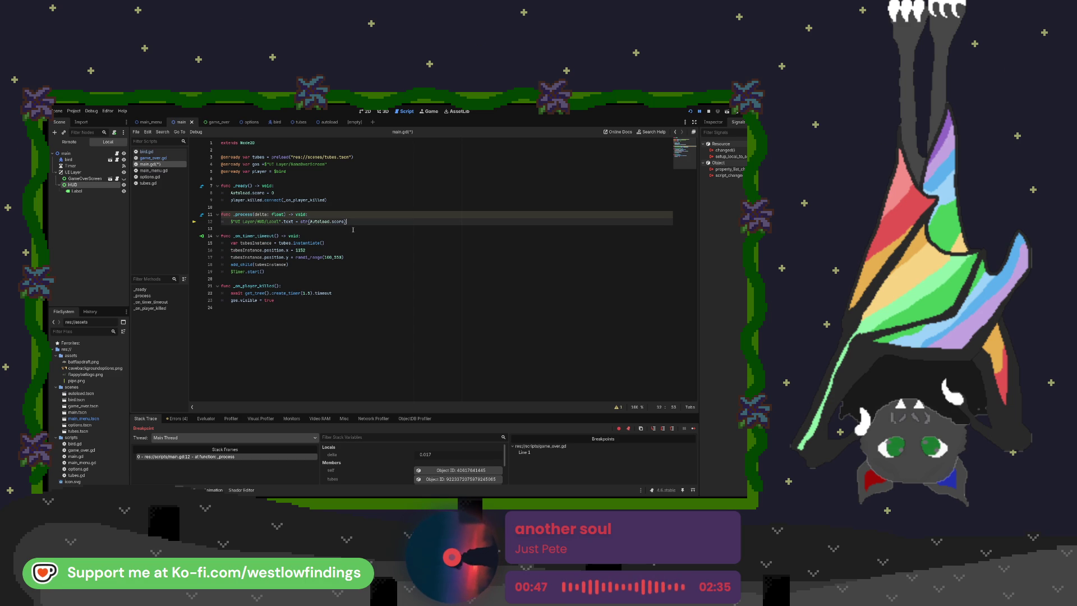
key("ctrl+s")
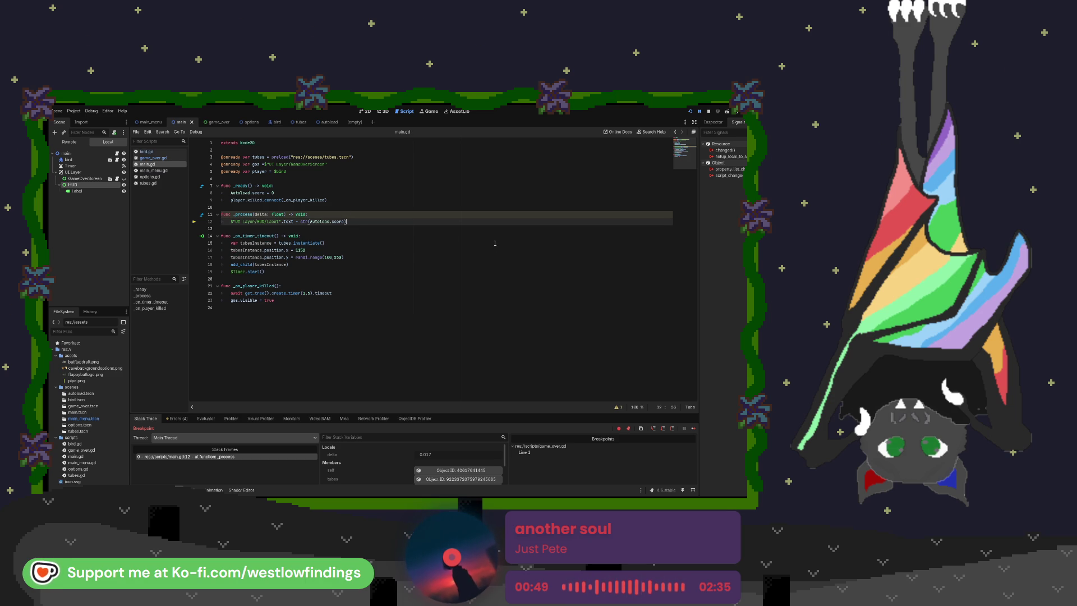
left_click(689, 112)
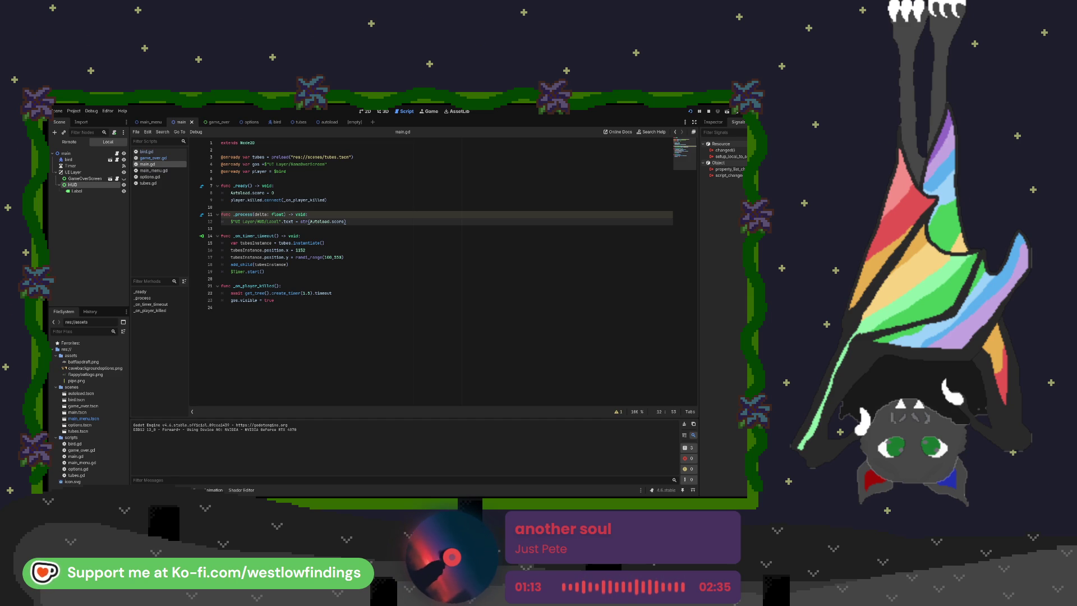
- Stop the running test game with F8
key("F8")
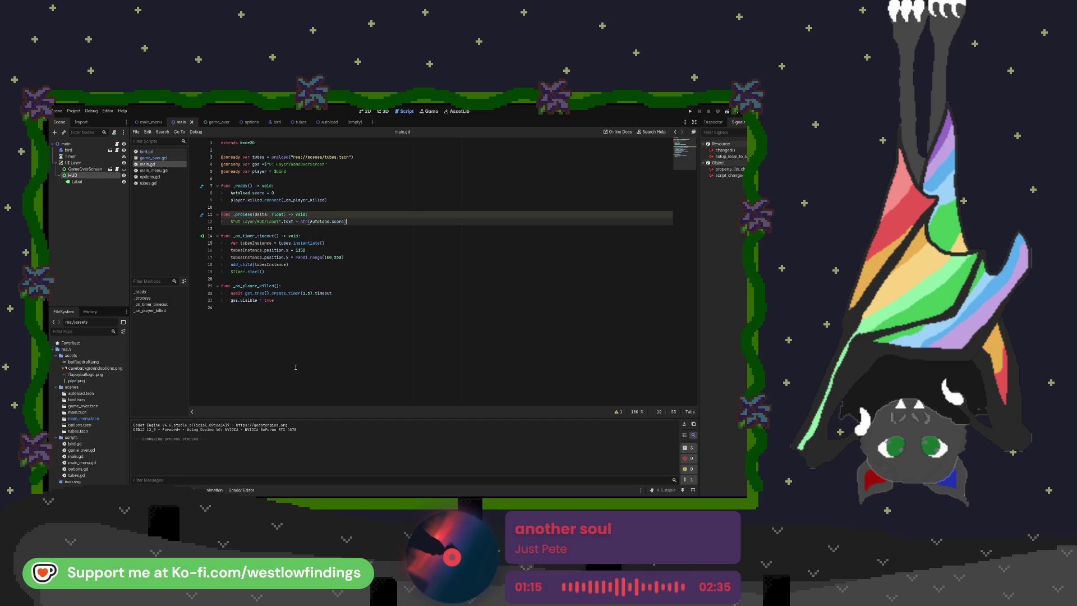
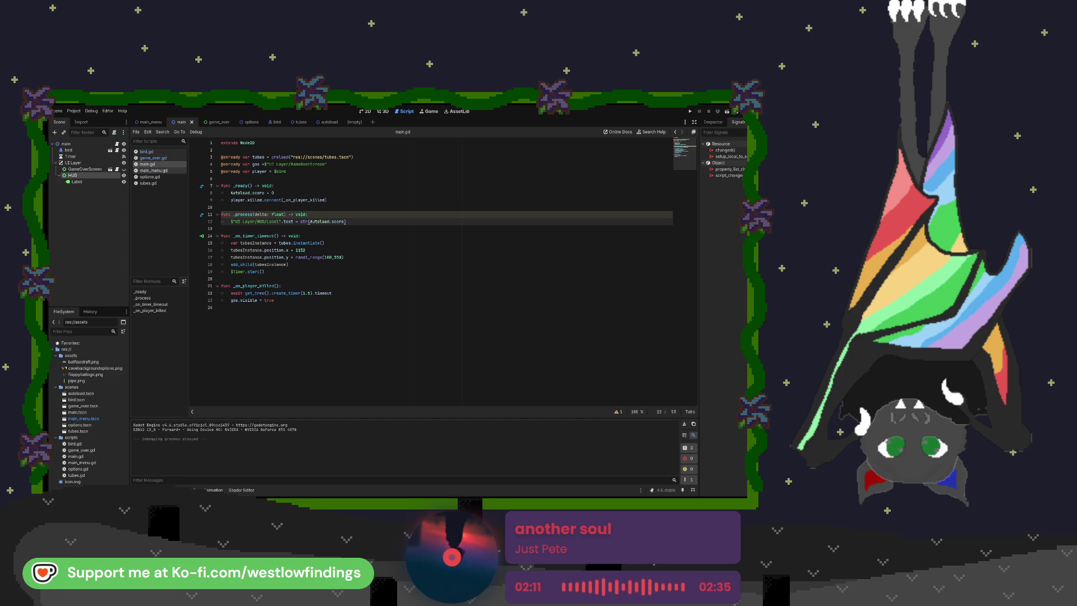
- Open game_over.gd, clear the Debugger's logged errors and warnings, and go to line 6's reload call
left_click(153, 157)
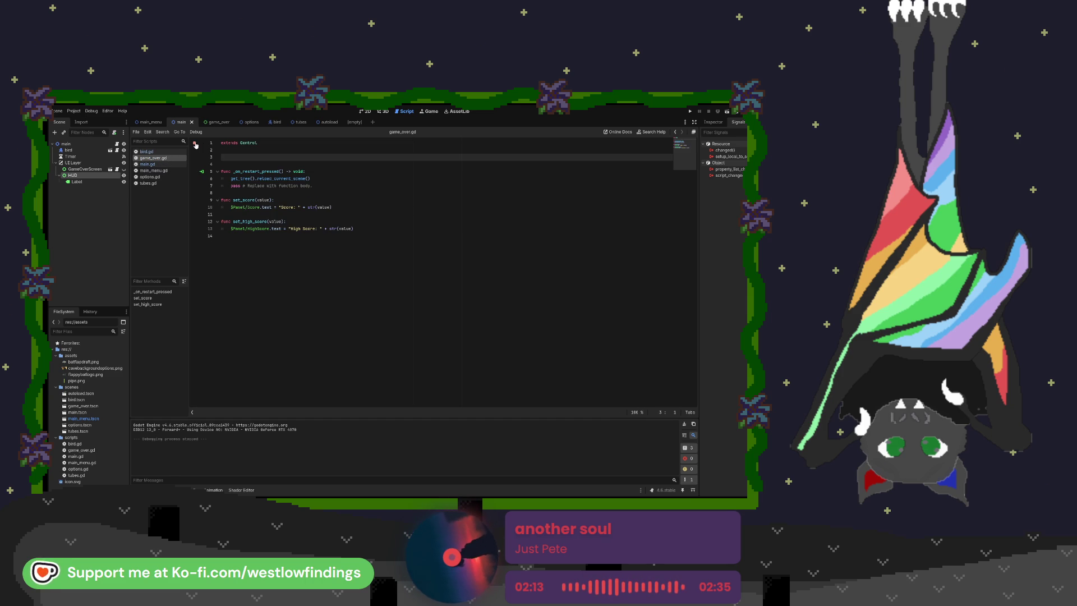
left_click(169, 490)
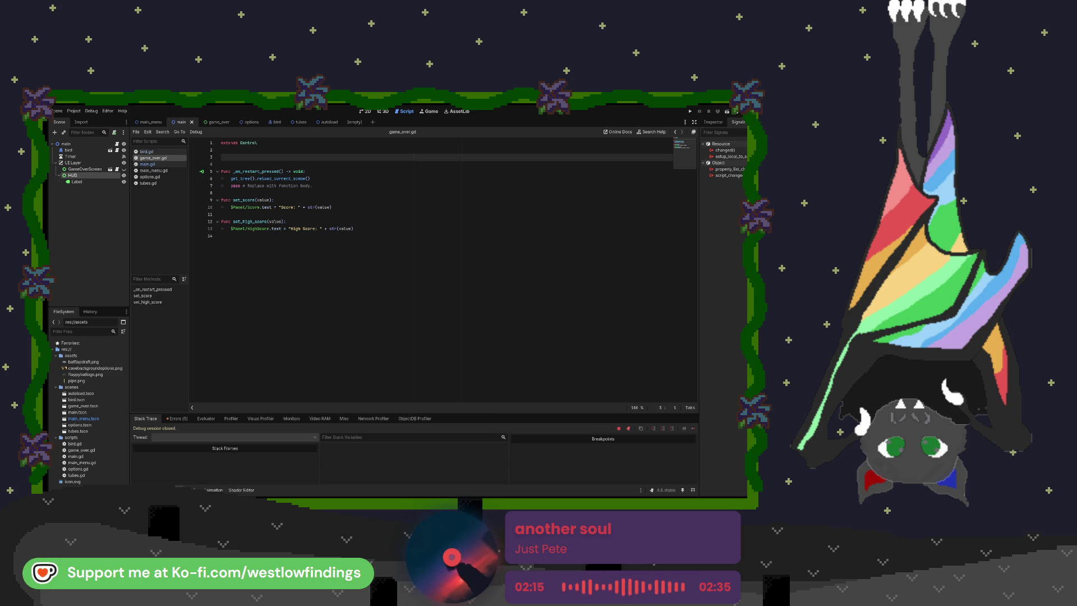
left_click(176, 419)
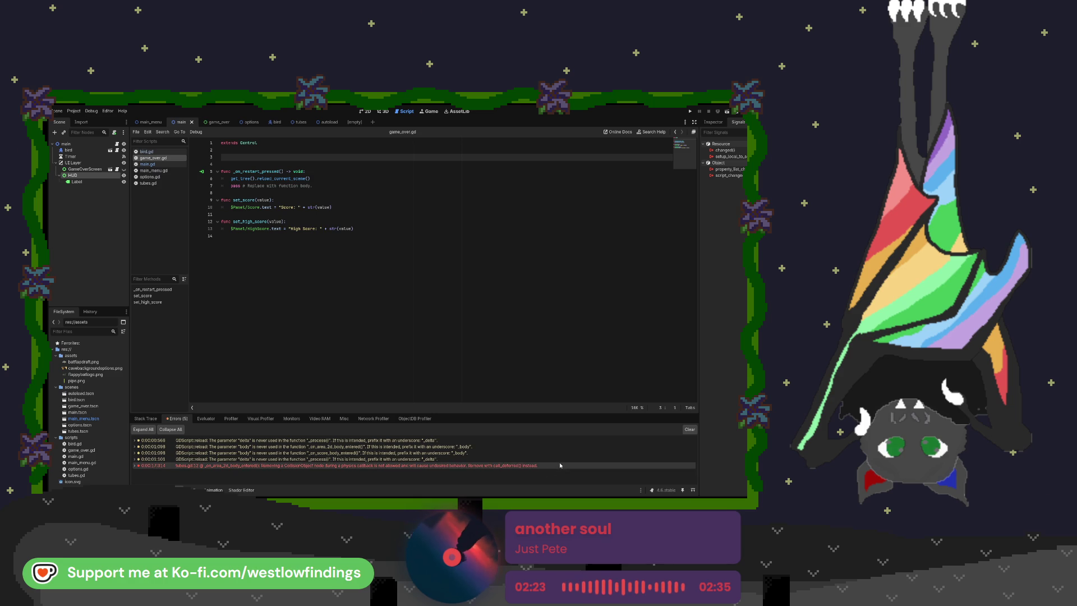
left_click(689, 429)
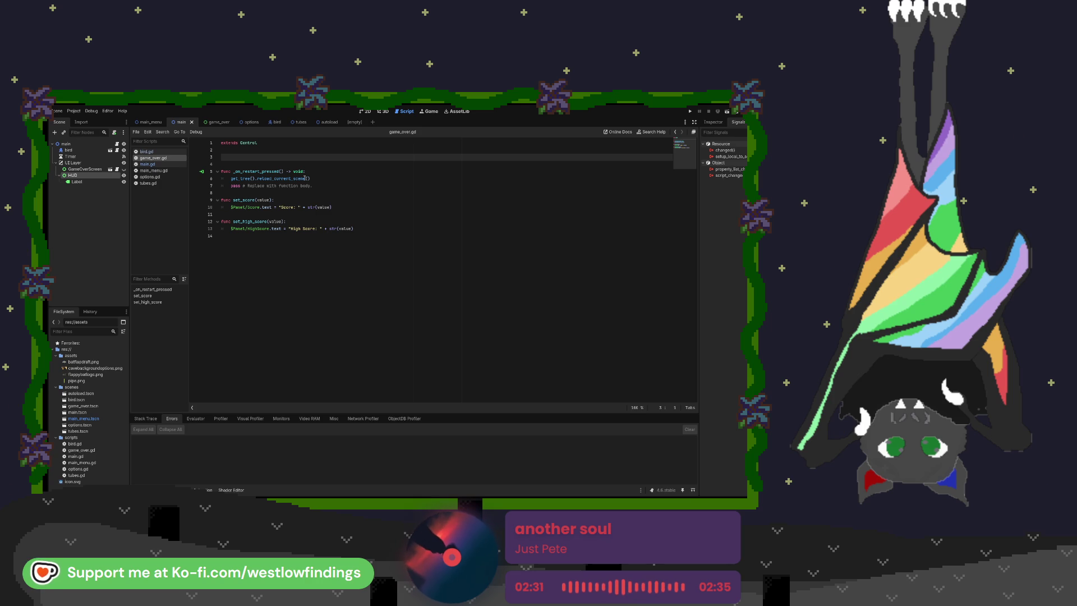
left_click(307, 178)
- Delete the reload_current_scene call on line 6 and check main_menu.gd for reference
left_click_drag(306, 179, 258, 179)
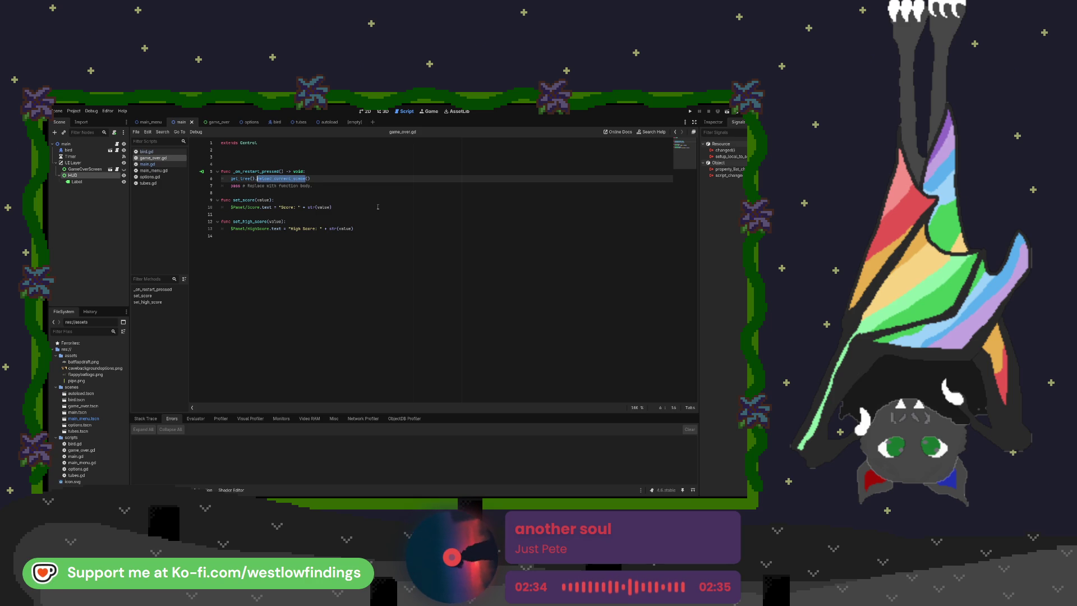
key("BackSpace")
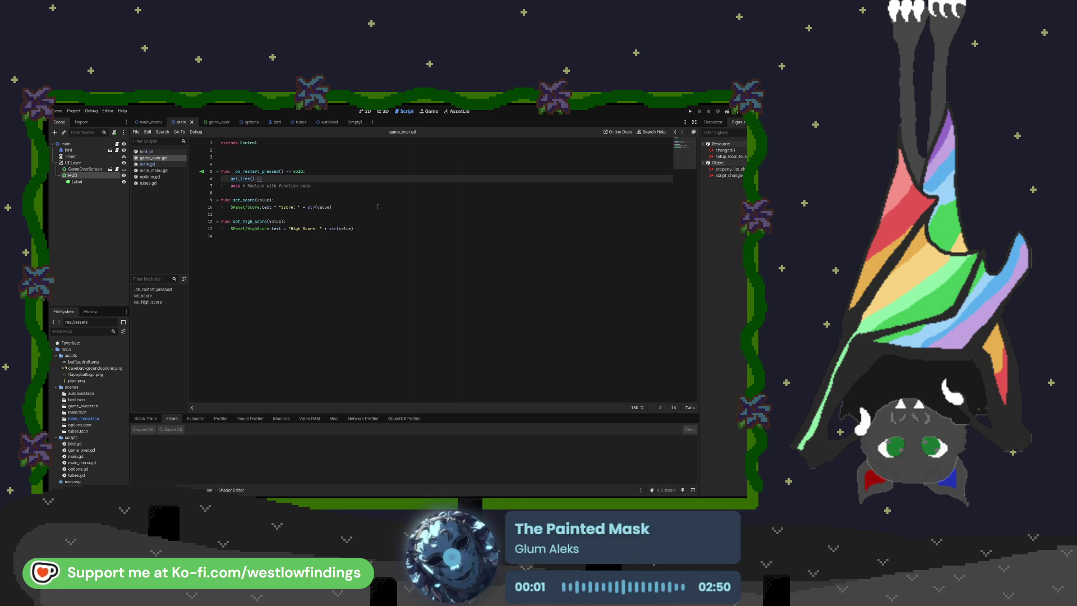
key("BackSpace")
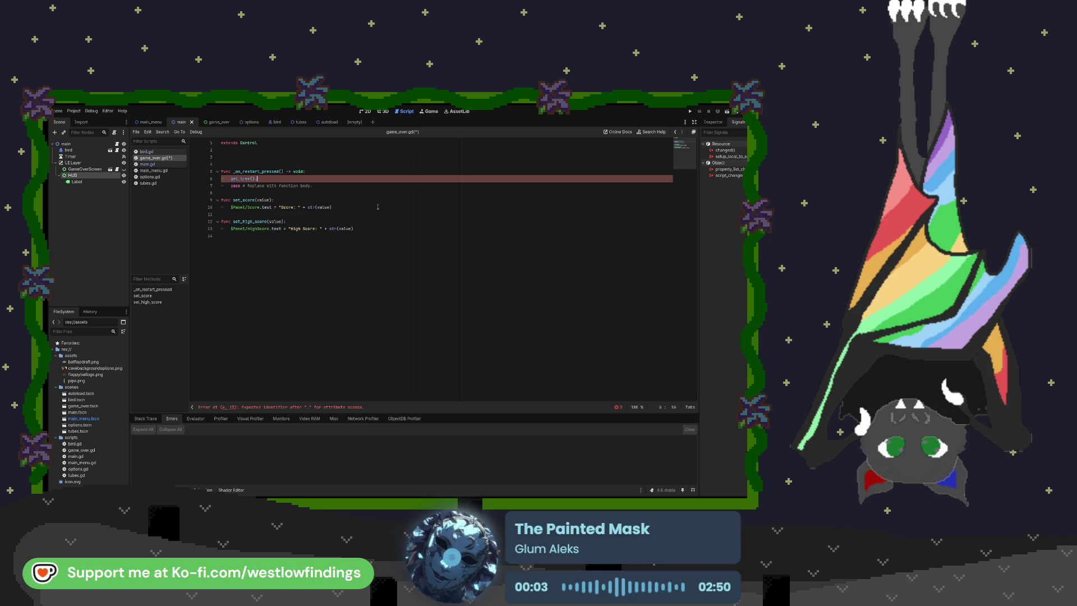
type("c")
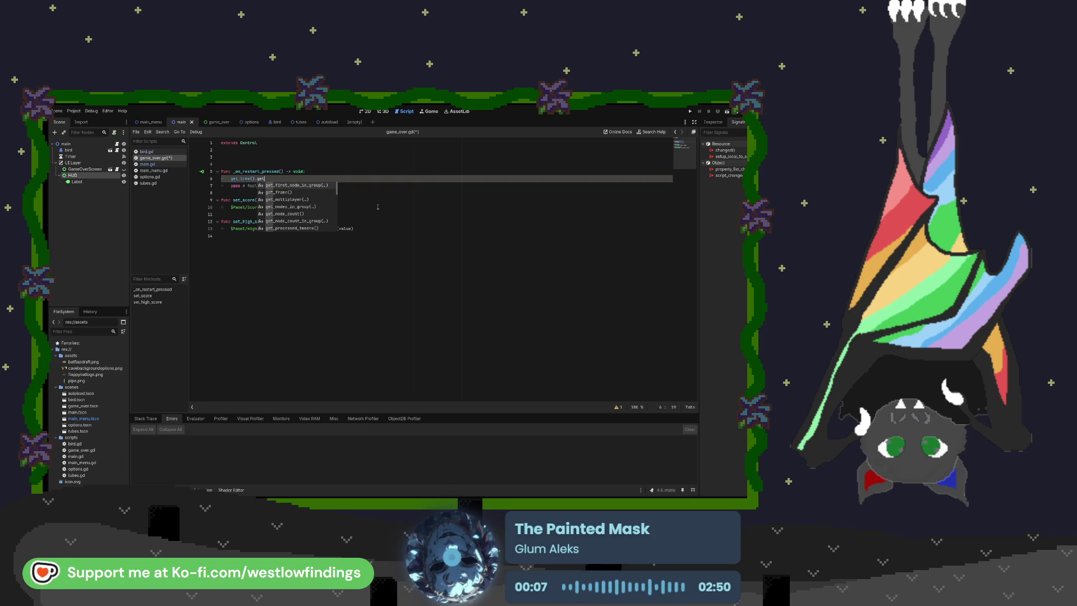
left_click(153, 171)
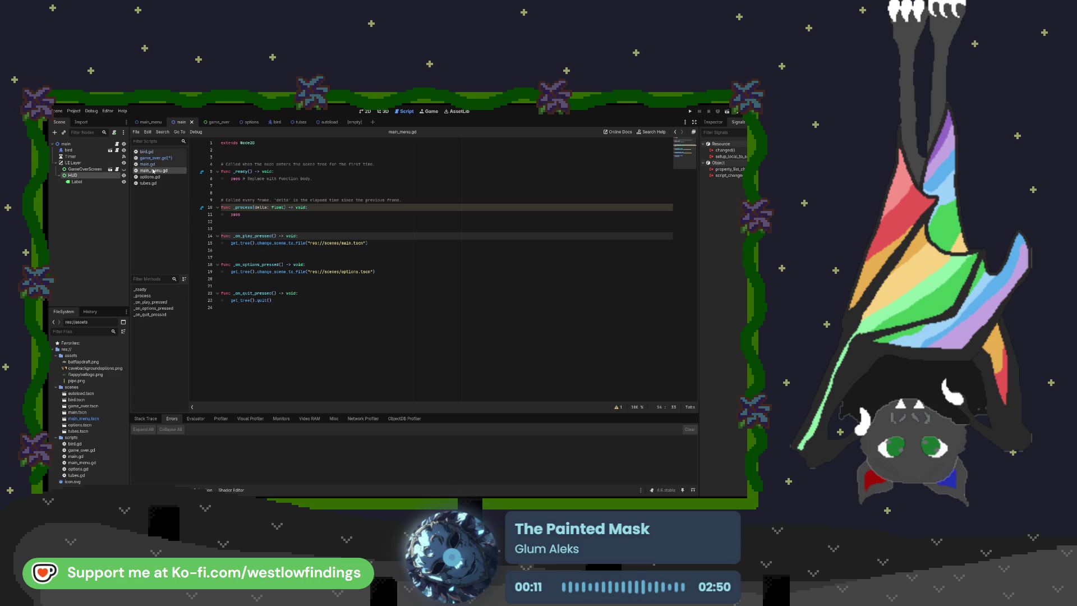
- Delete the whole _on_restart_pressed function from game_over.gd, keeping set_score and set_high_score
left_click(152, 157)
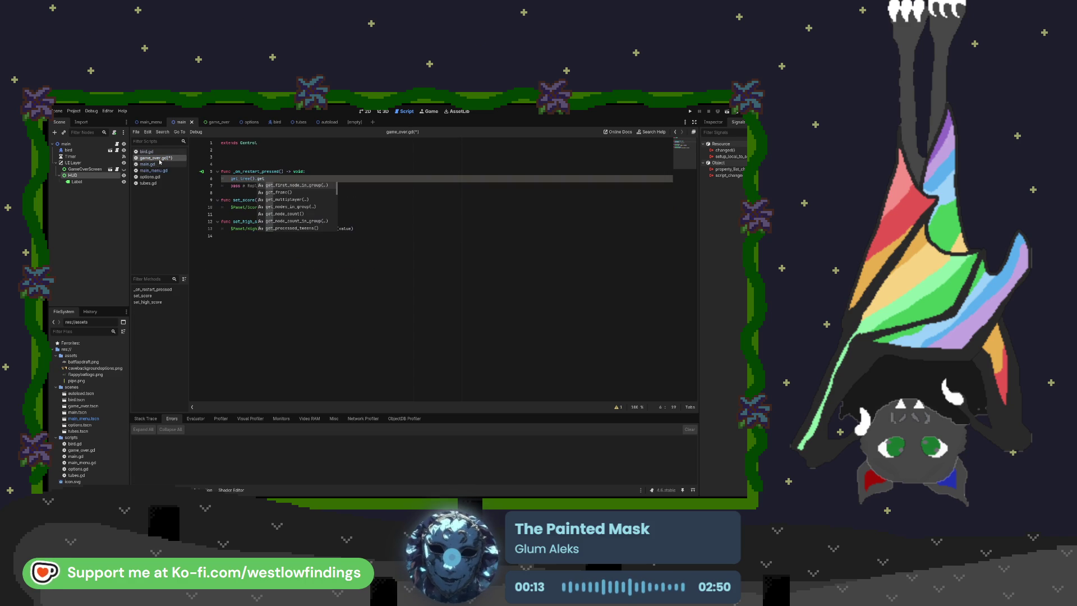
left_click_drag(295, 177, 217, 171)
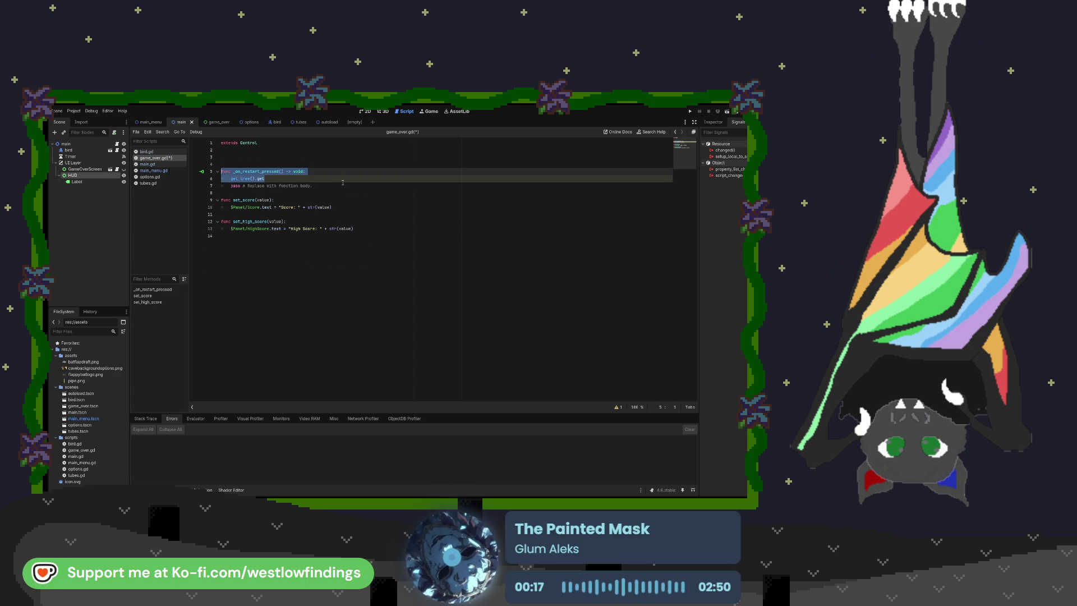
key("BackSpace")
left_click_drag(334, 182, 222, 163)
key("BackSpace")
key("BackSpace")
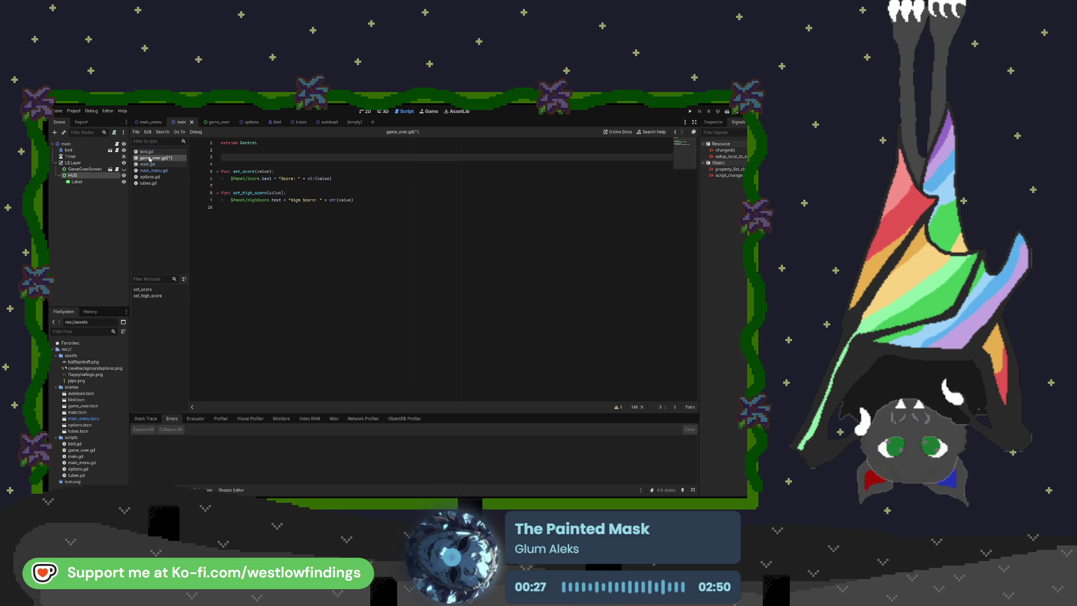
- Connect the Restart button's pressed() signal to a new _on_restart_pressed function in game_over.gd
left_click(218, 122)
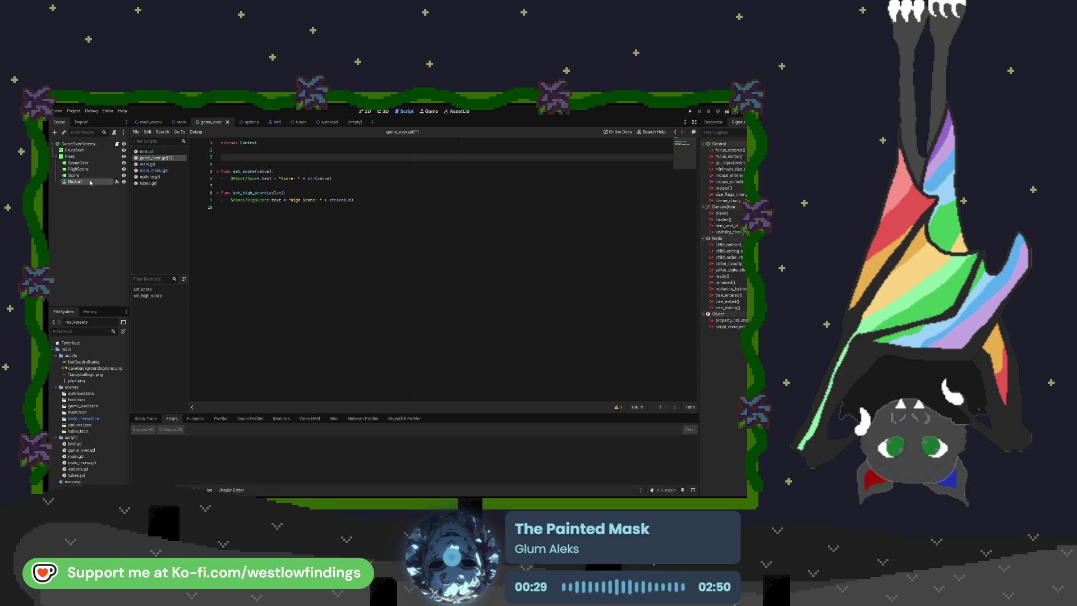
left_click(724, 163)
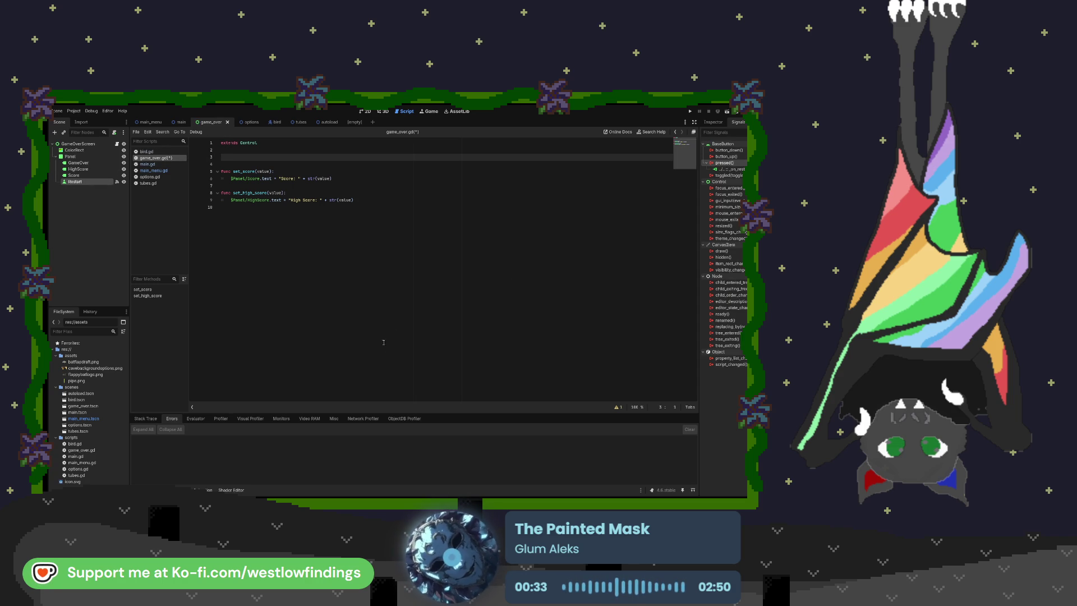
key("ctrl+z")
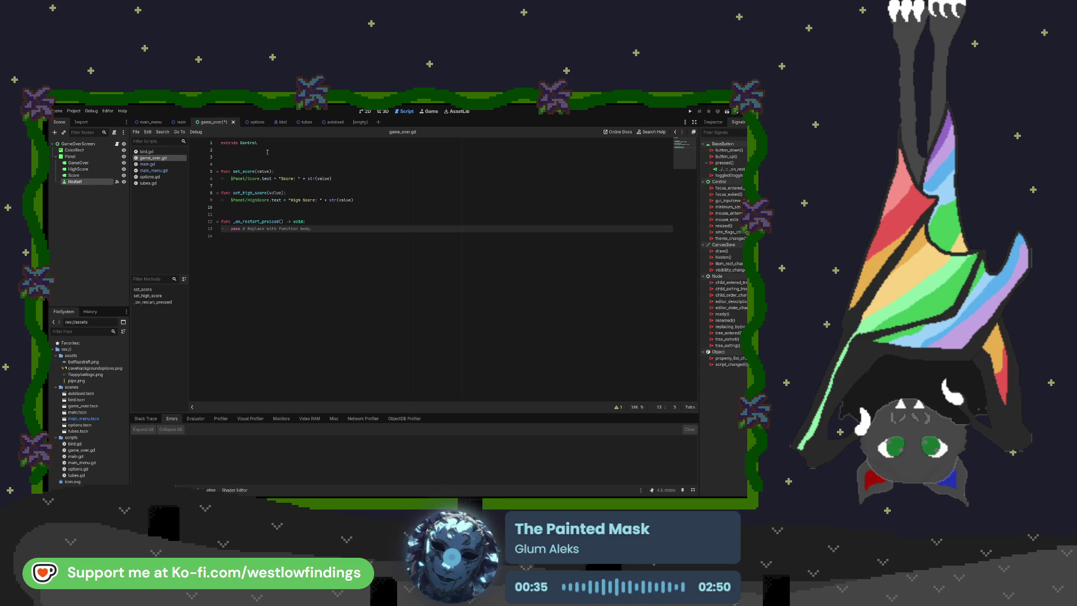
- Replace the handler's pass line with an unfinished get_tree() call
mouse_move(312, 229)
left_mouse_down()
mouse_move(221, 230)
mouse_move(326, 229)
left_mouse_up()
type("get")
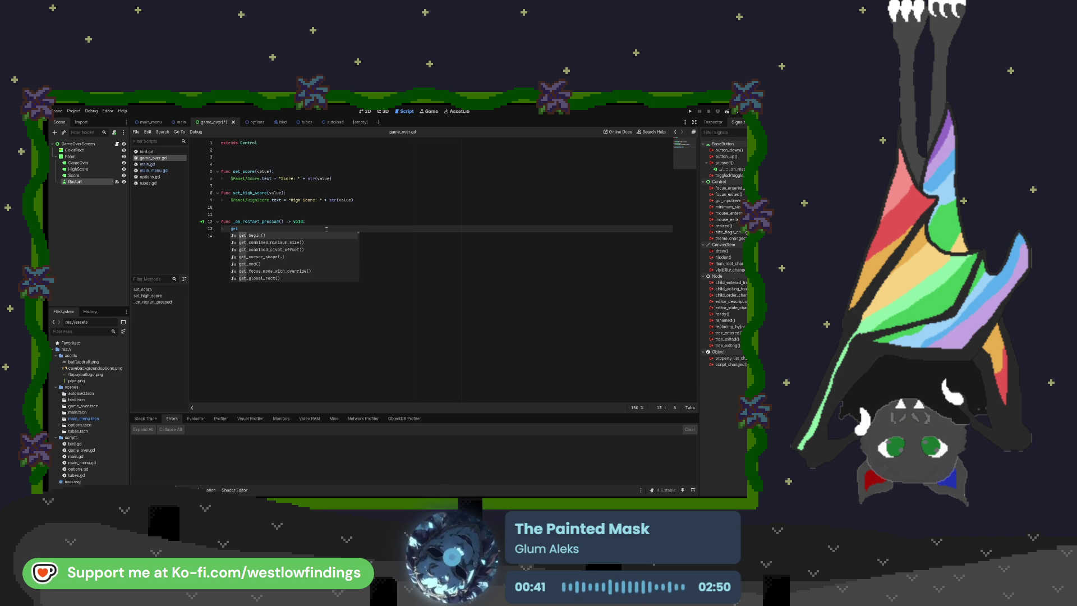
type("_tree")
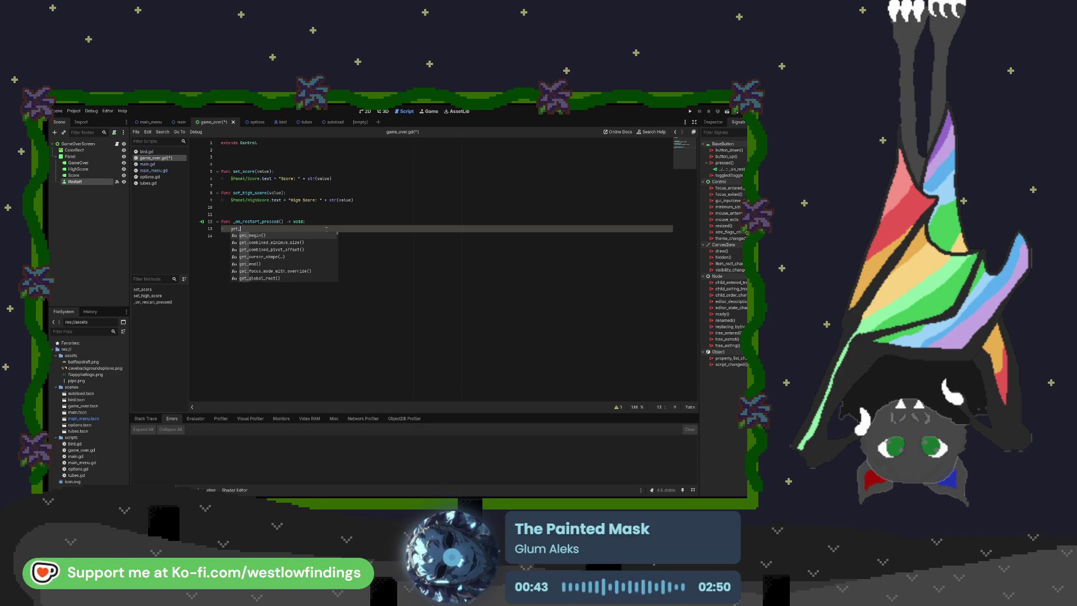
key("Return")
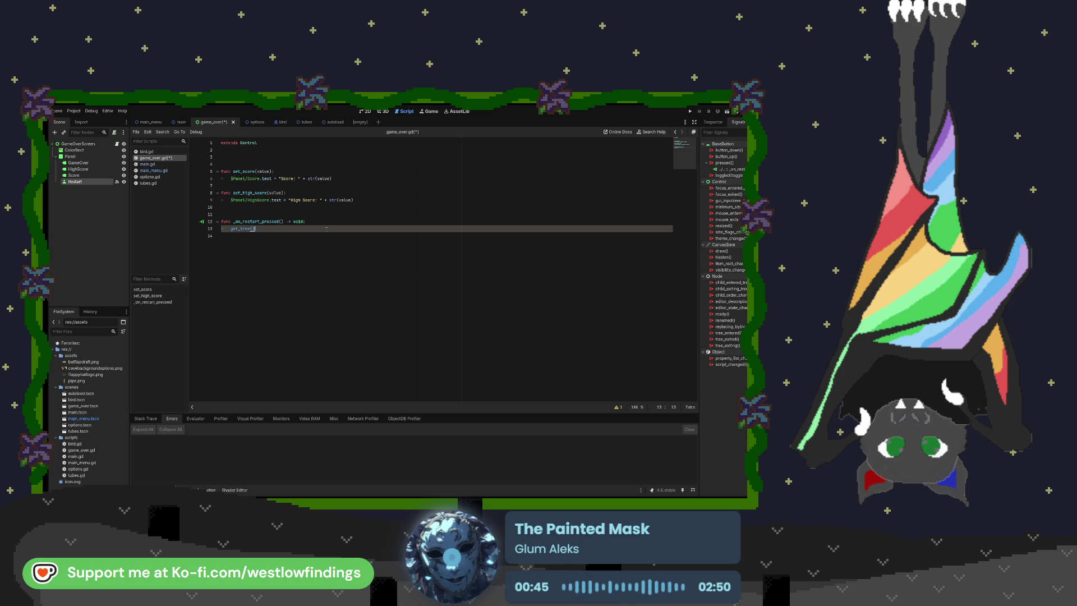
type(".get")
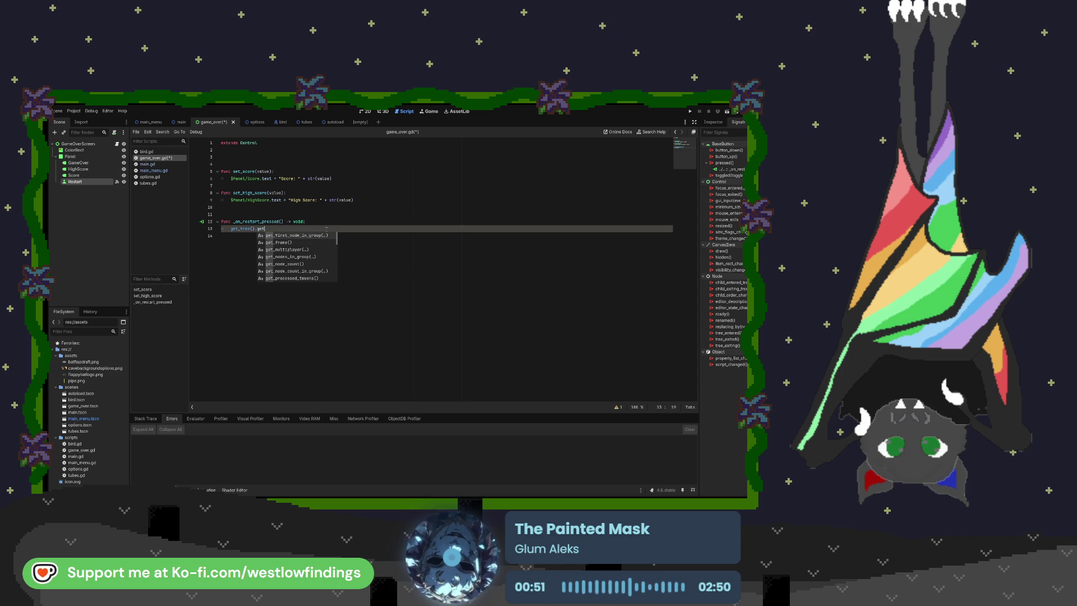
type("_sc")
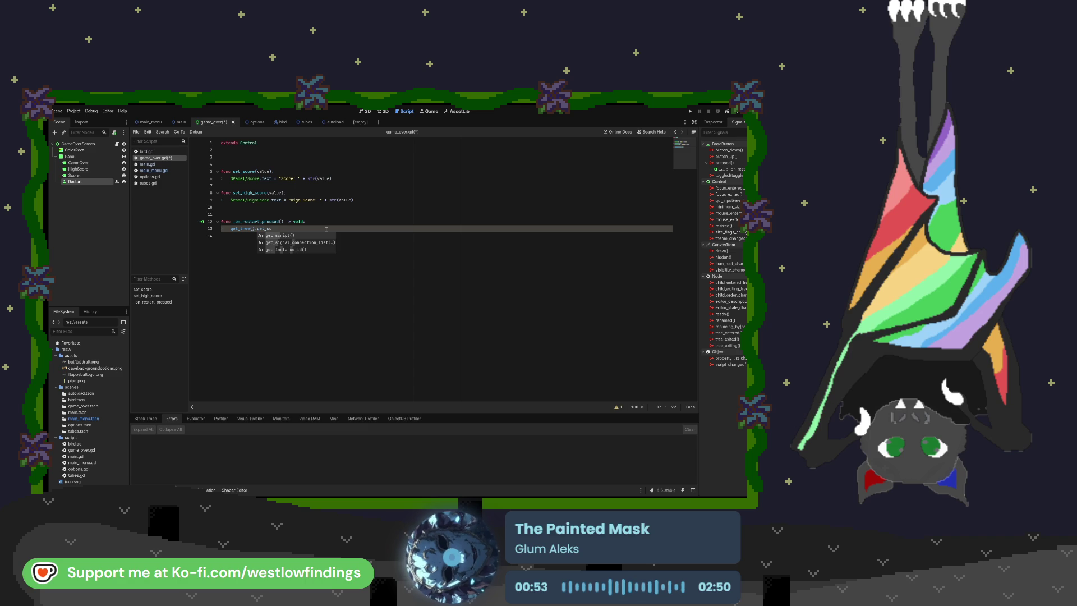
key("BackSpace")
key("BackSpace")
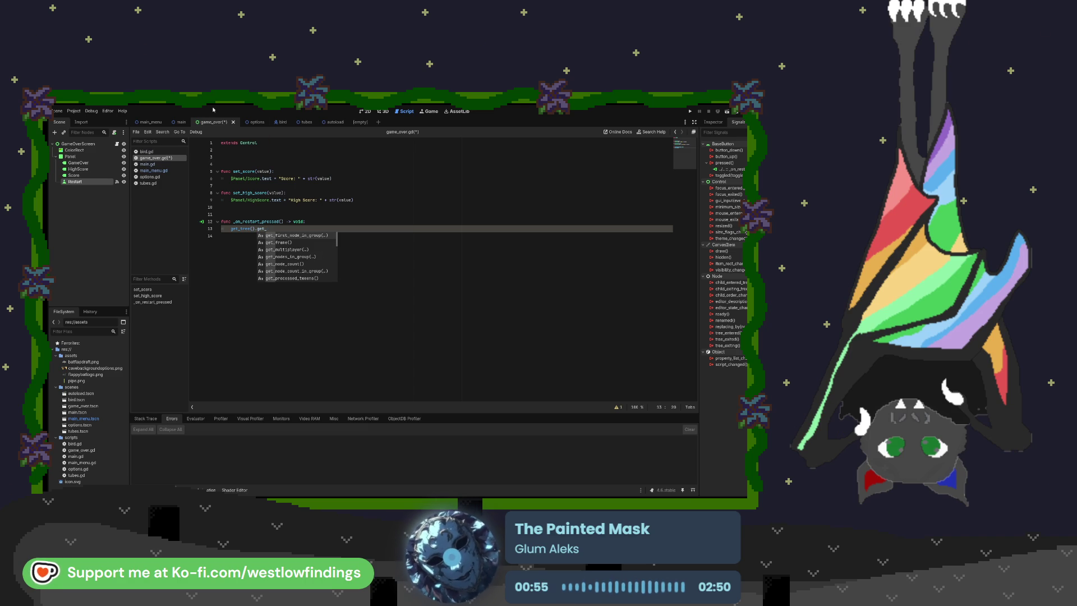
left_click(160, 163)
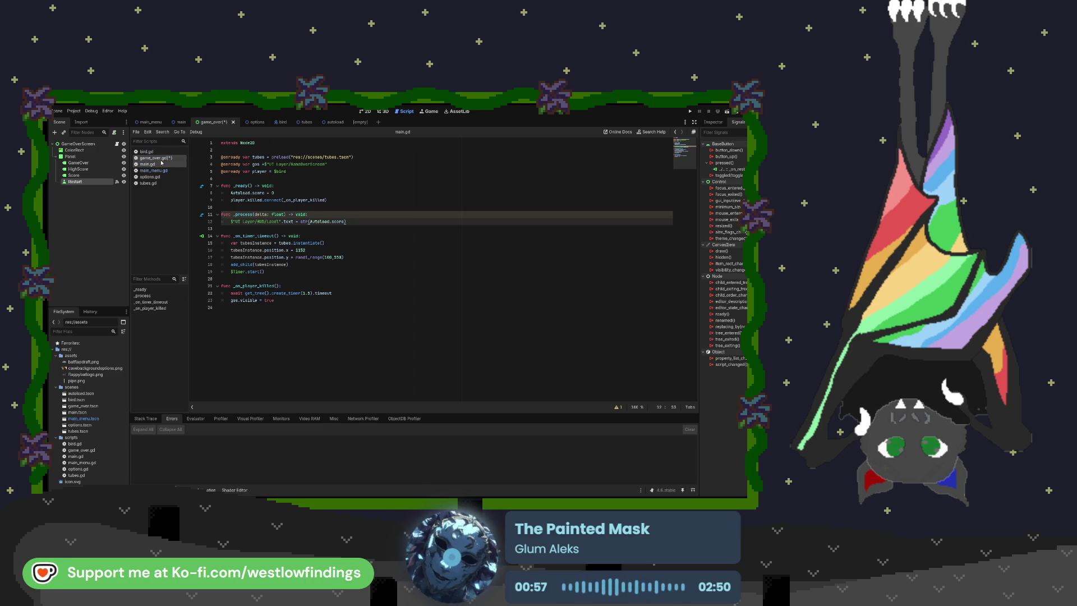
- Turn line 13 into a get_tree().change_scene_to_file() call in _on_restart_pressed
key("Down")
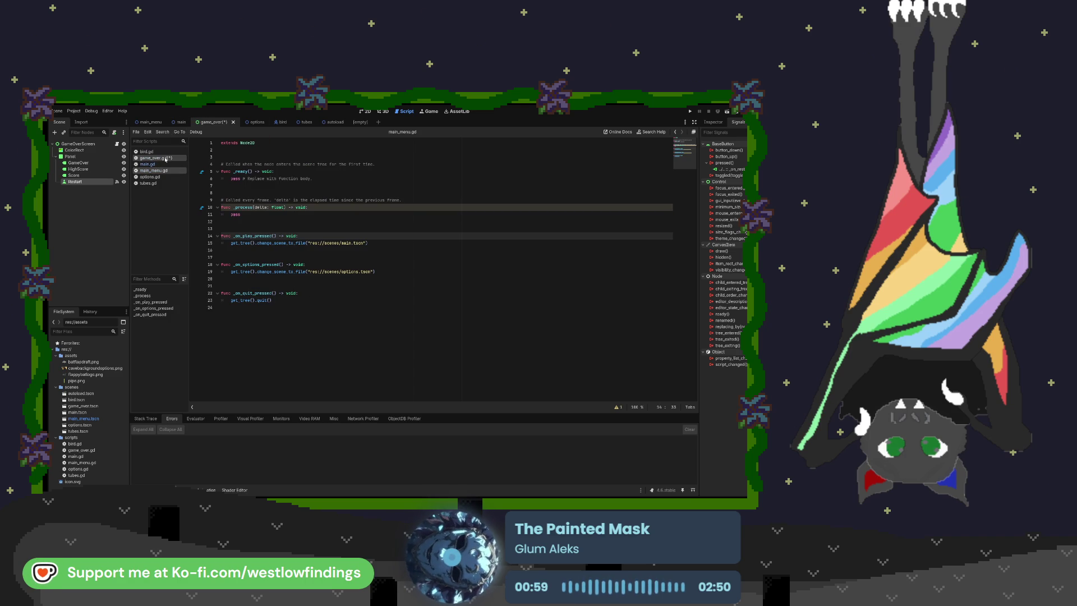
left_click(165, 160)
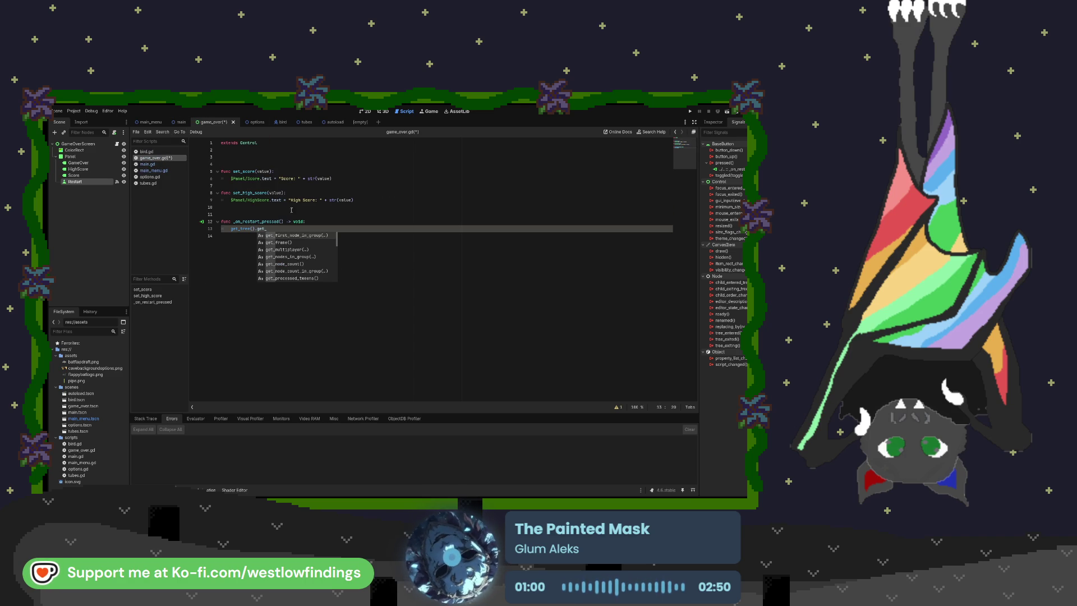
left_click(273, 228)
key("BackSpace")
key("BackSpace")
key("BackSpace")
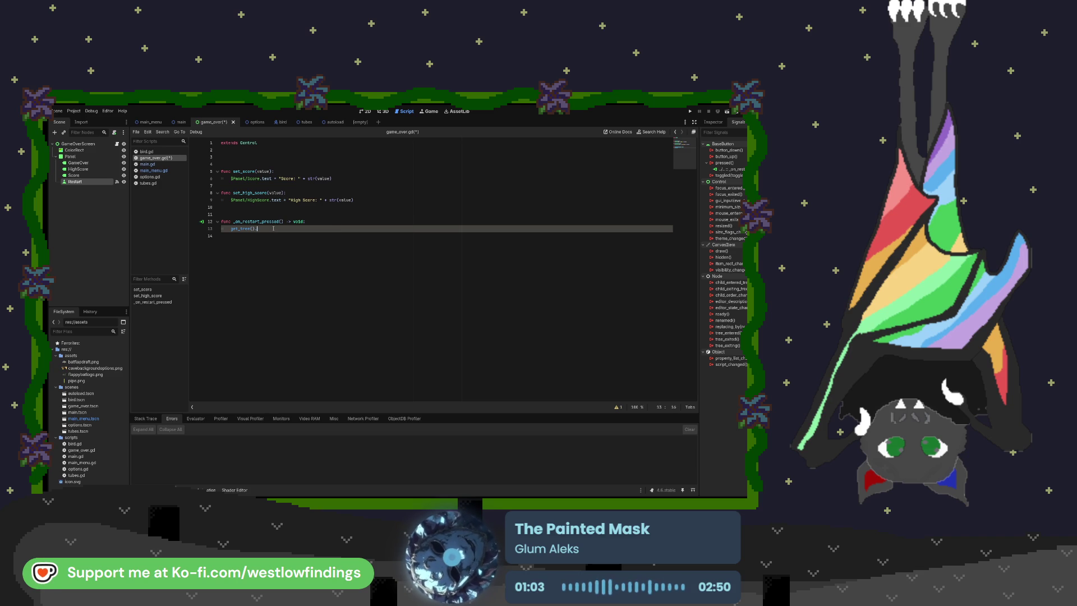
key("Return")
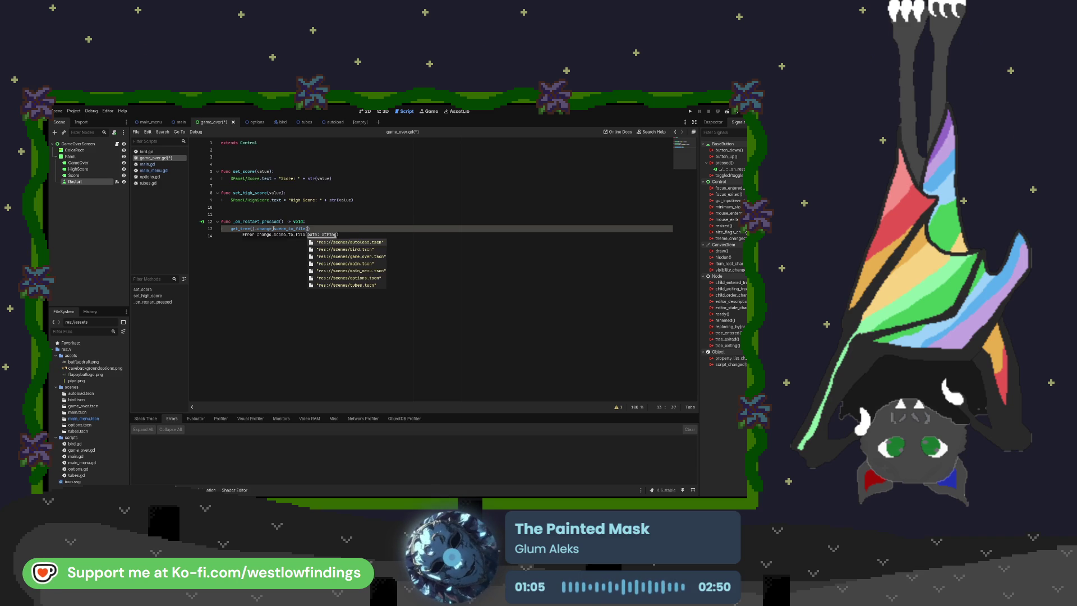
type("play")
key("BackSpace")
key("BackSpace")
key("BackSpace")
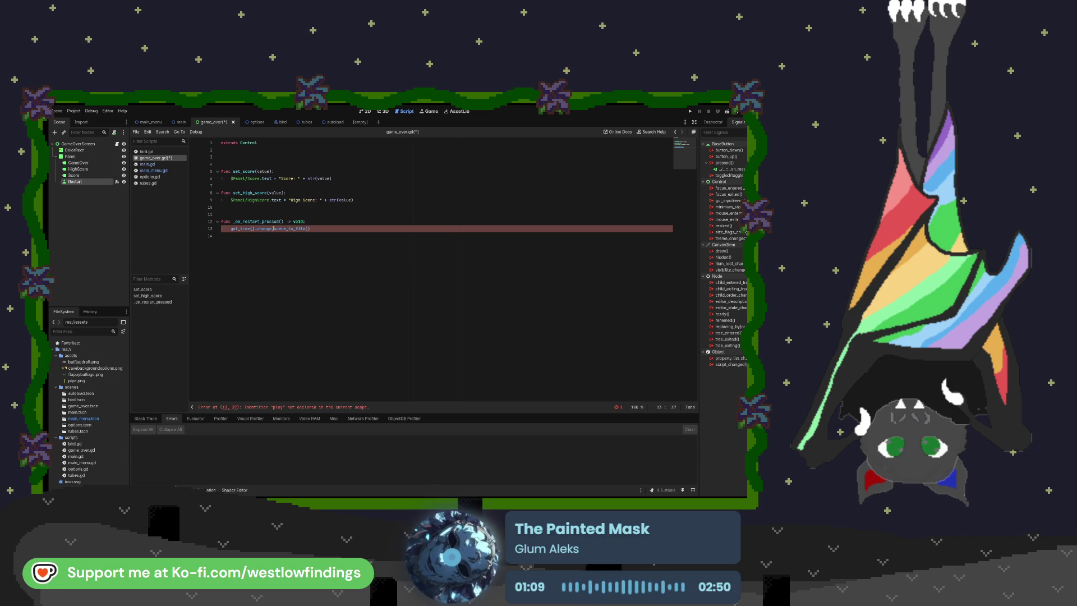
type("main")
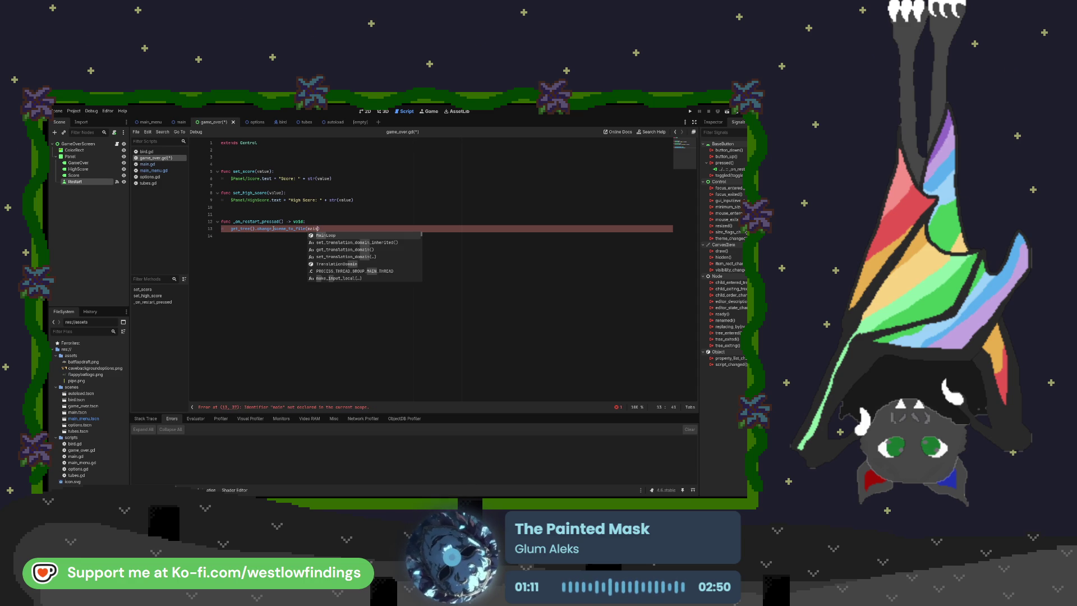
key("BackSpace")
key("BackSpace")
key("BackSpace")
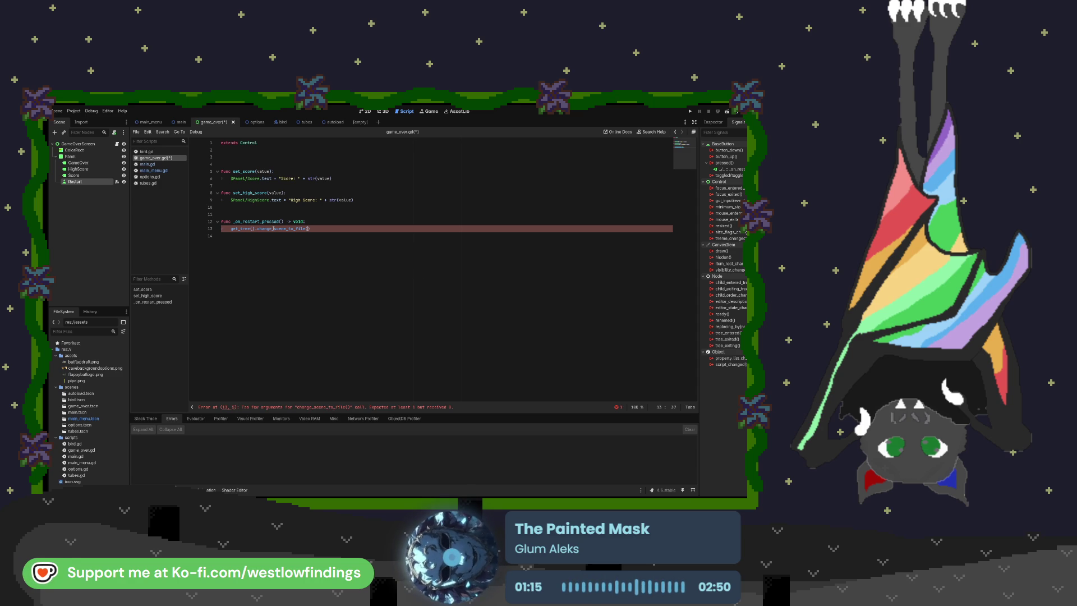
type("main")
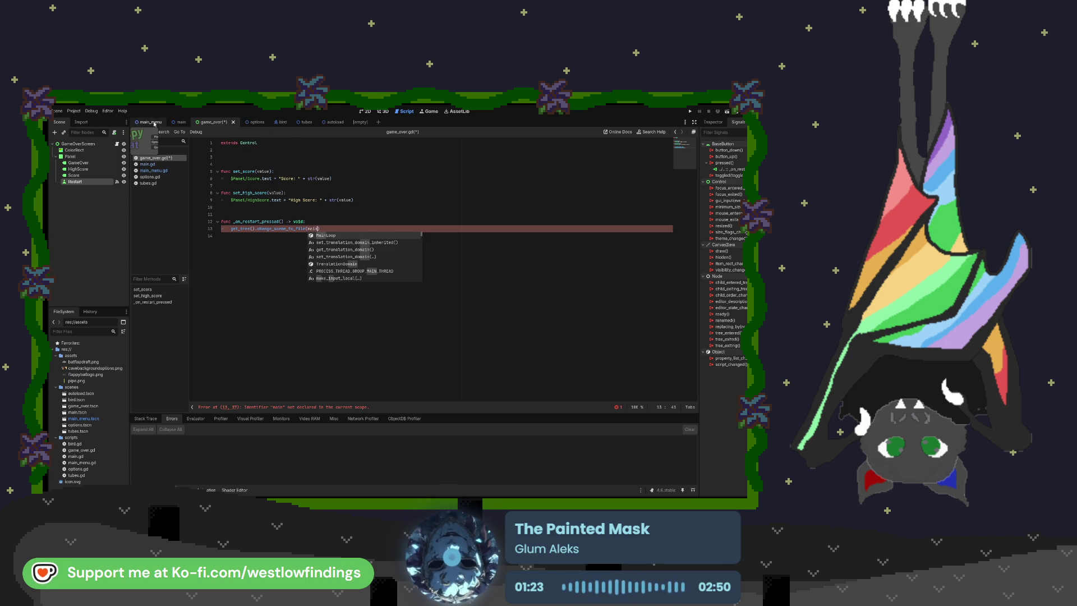
- Pass "res://scenes/main.tscn" to change_scene_to_file, then save and run the game with F5
left_click(151, 122)
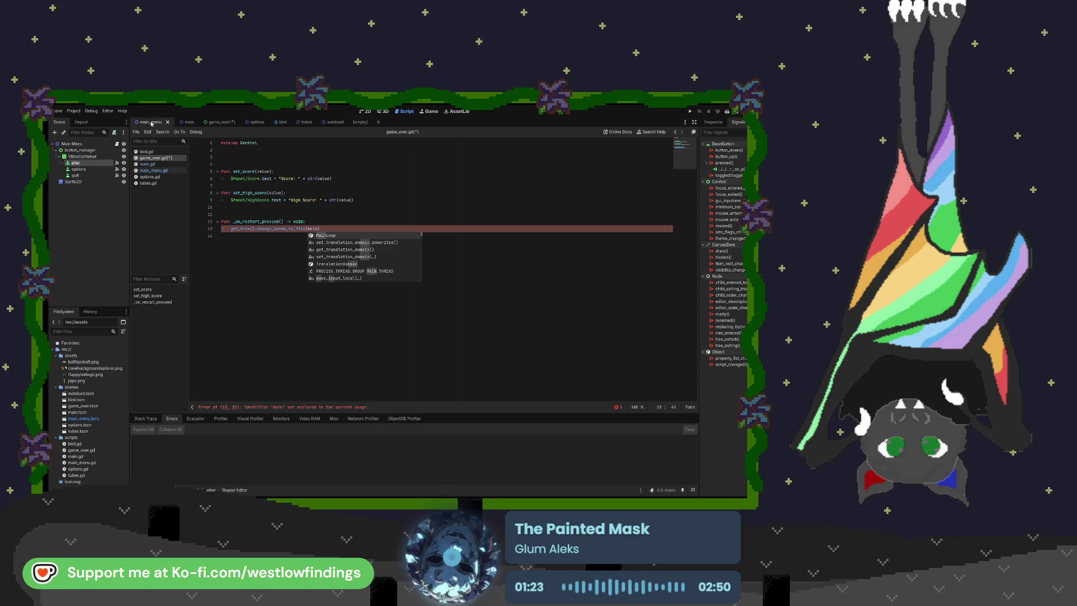
left_click(154, 170)
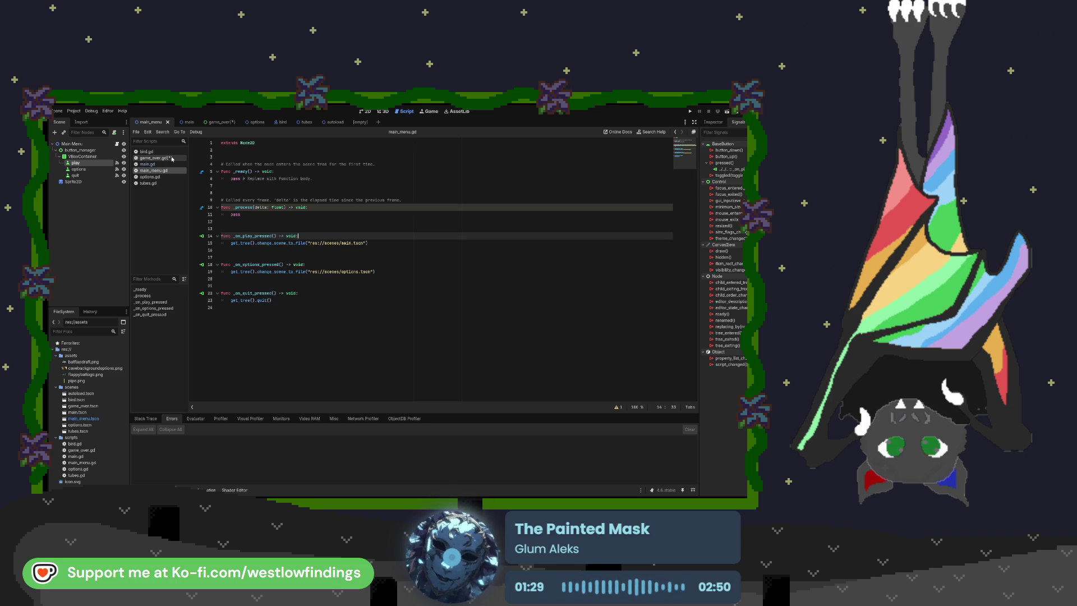
left_click(171, 158)
key("Escape")
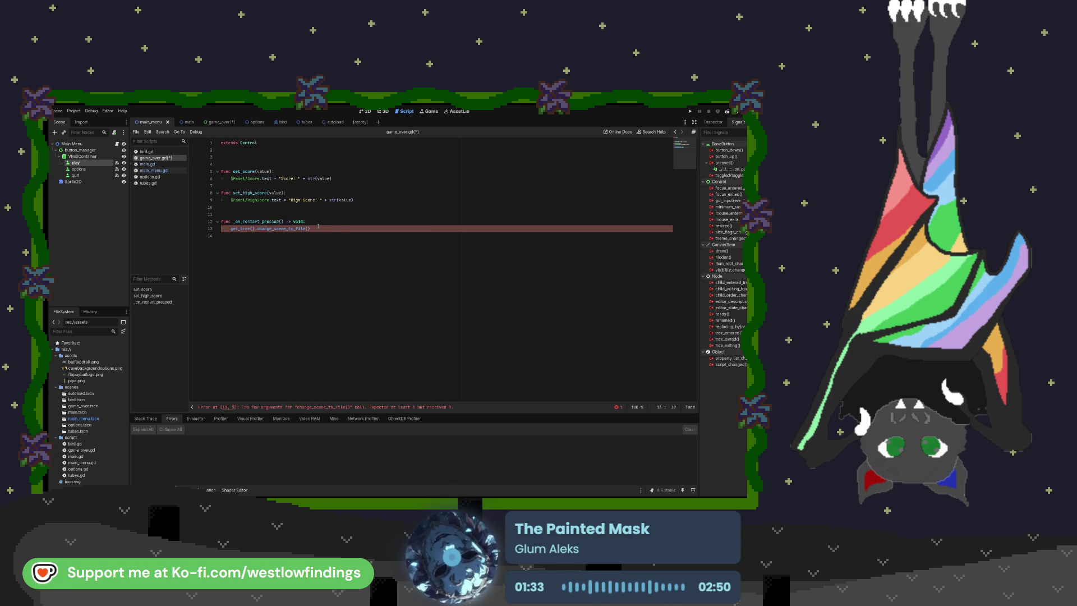
type("\"")
key("Down")
key("Down")
key("Down")
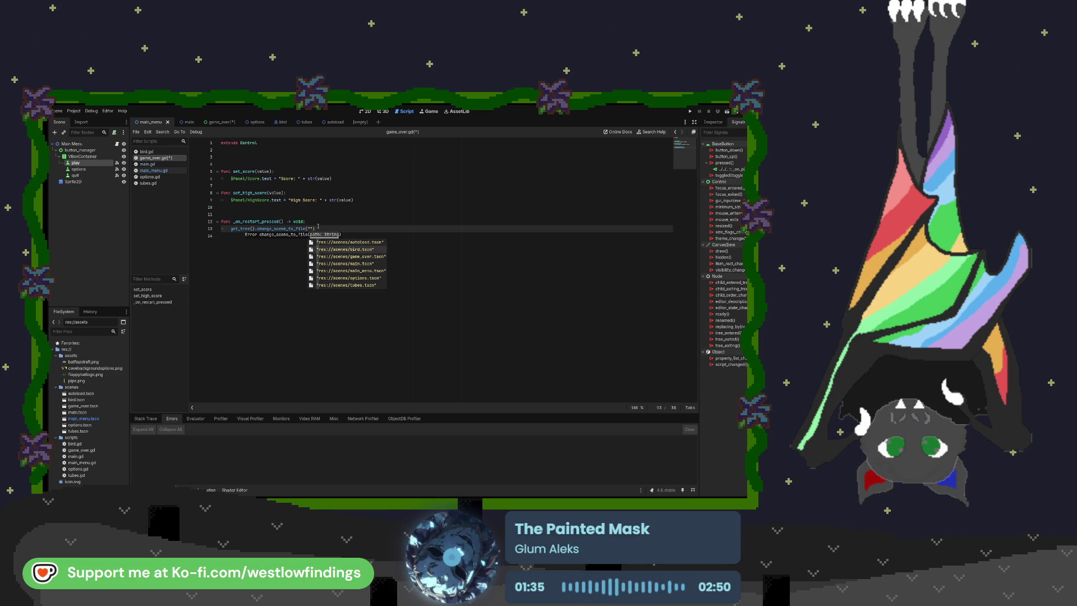
key("Return")
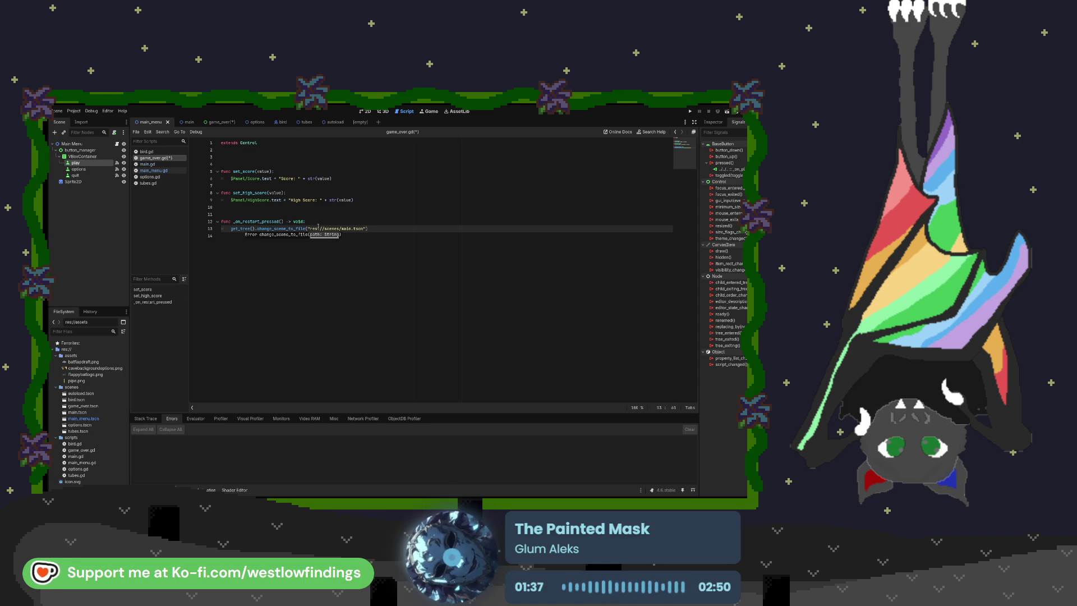
type(")")
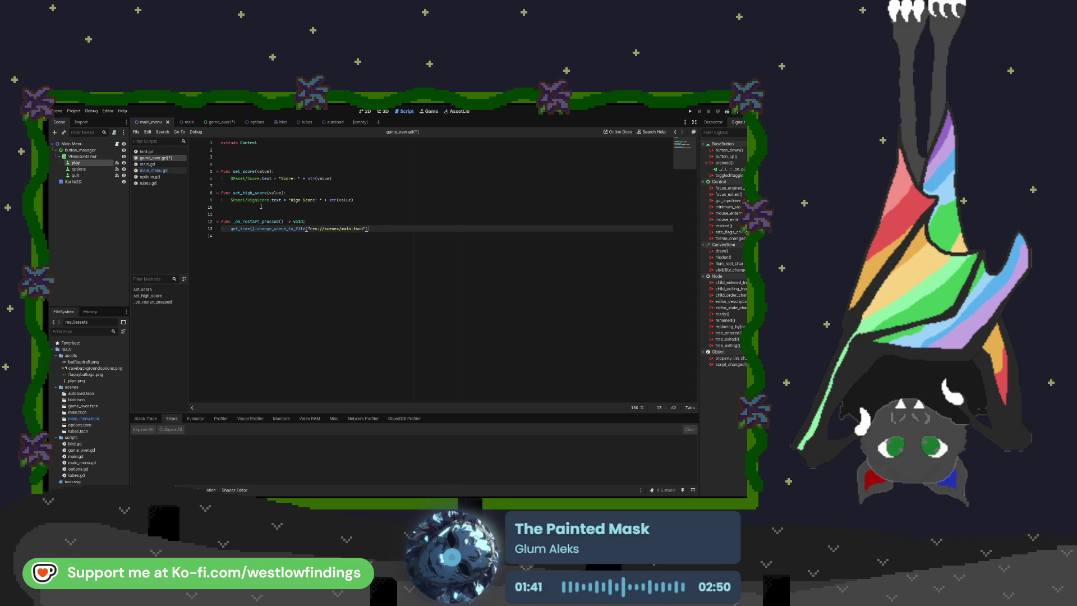
key("F5")
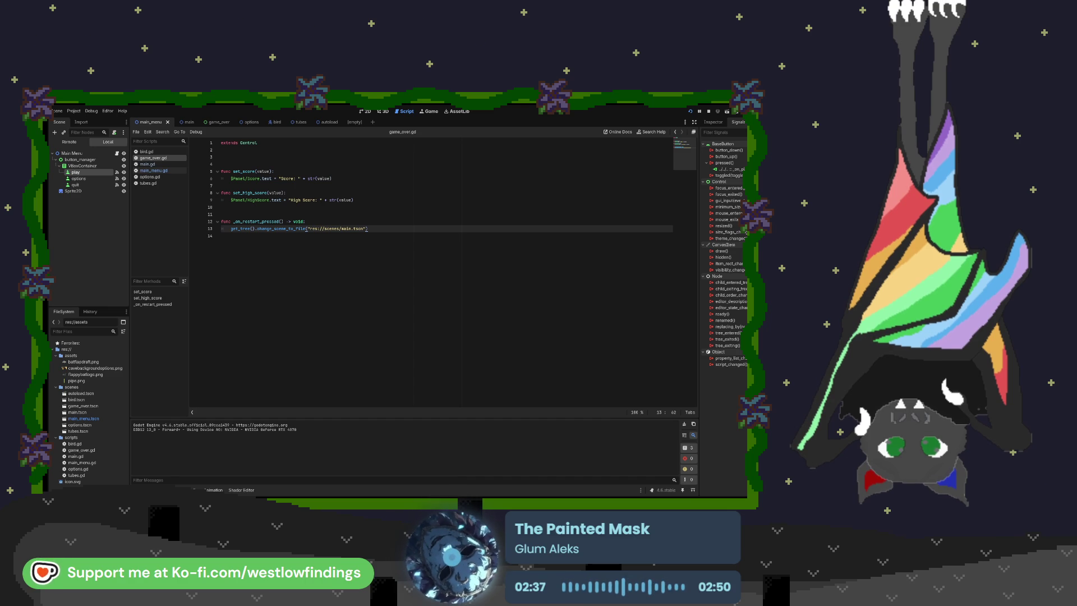
- Stop the running game and launch the project again with F5
left_click(283, 299)
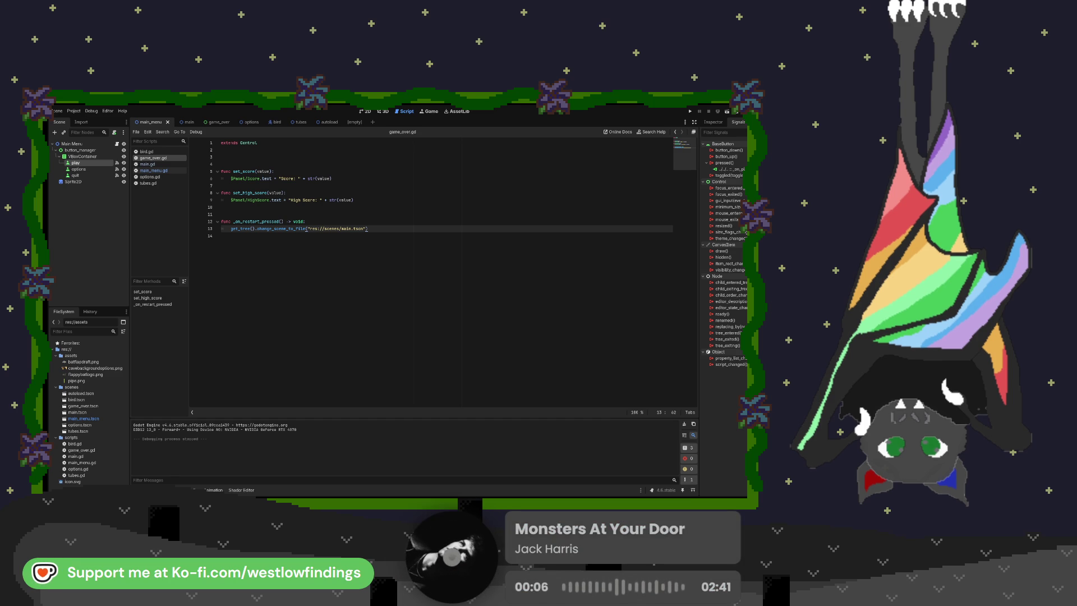
key("F5")
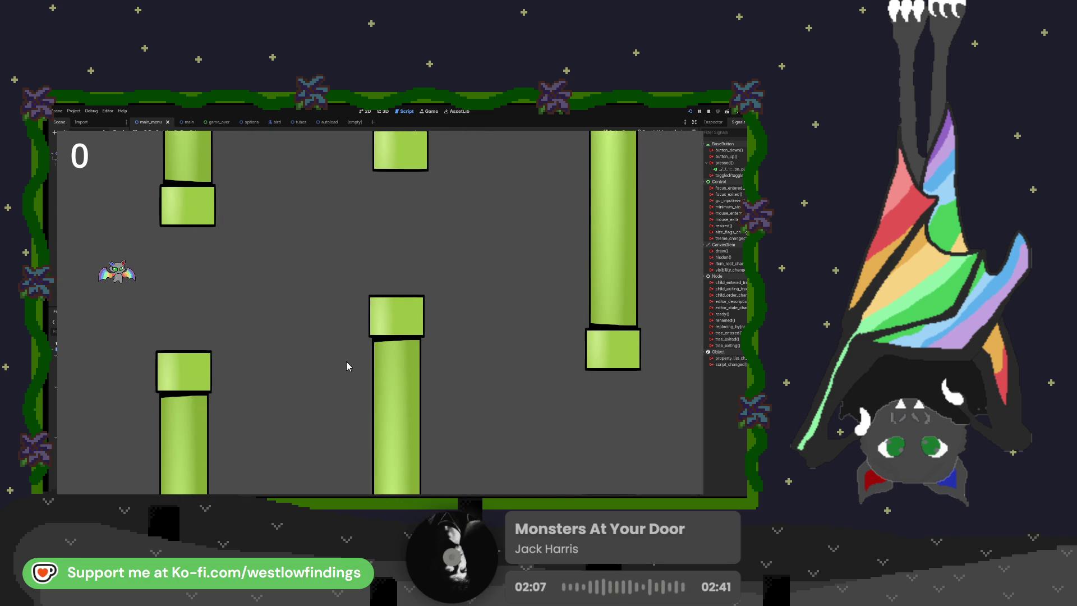
- Flap the bat through the pipes until it crashes, then choose Restart on the Game Over panel
left_click(347, 362)
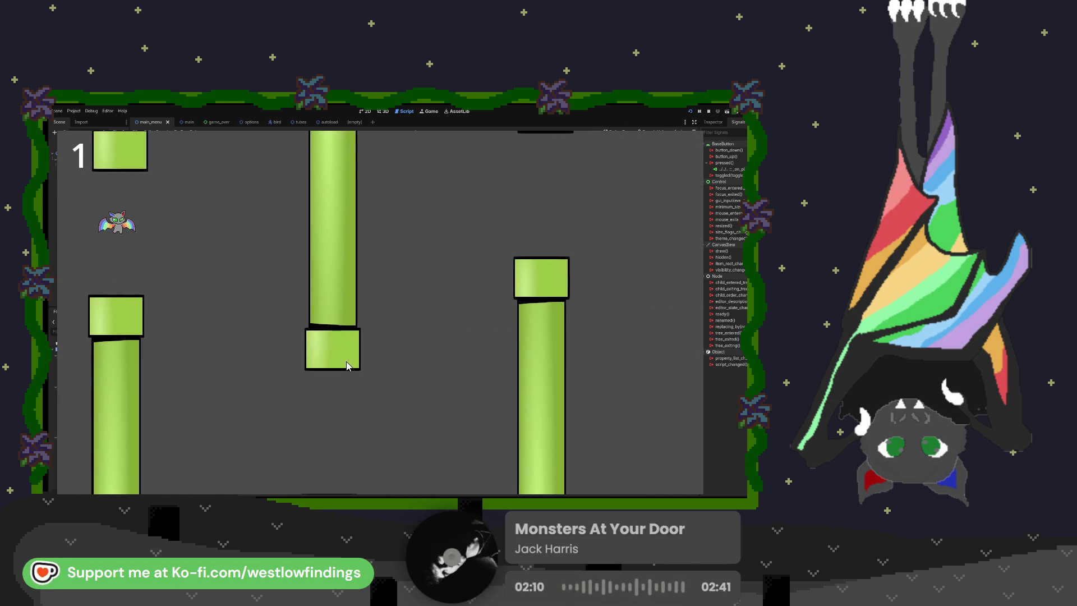
left_click(347, 362)
left_click(347, 364)
left_click(346, 364)
left_click(347, 364)
left_click(347, 364)
left_click(347, 363)
left_click(346, 363)
left_click(347, 363)
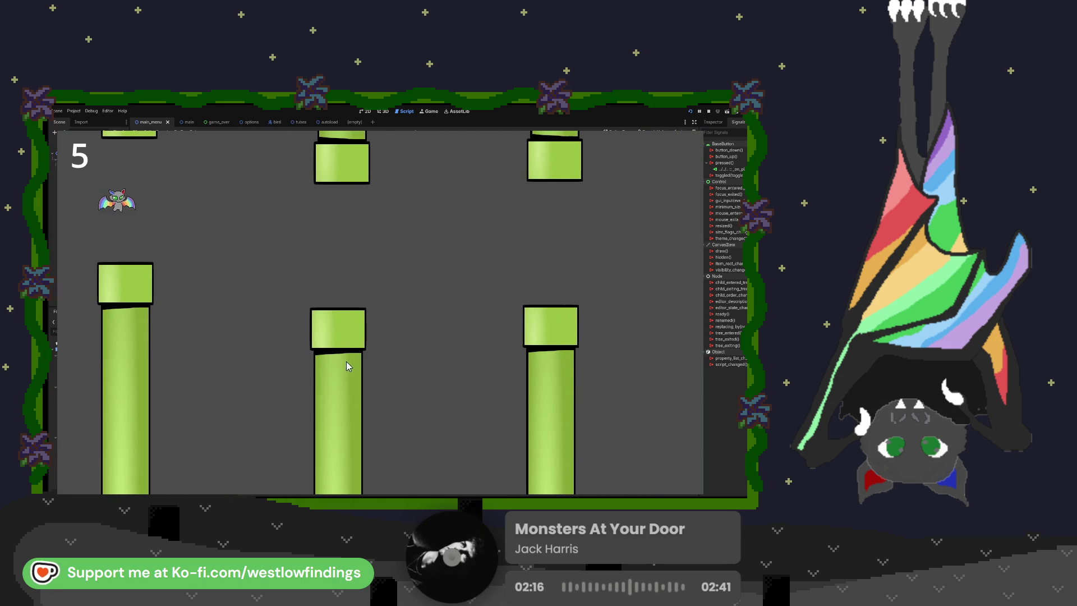
left_click(347, 363)
left_click(346, 365)
left_click(346, 365)
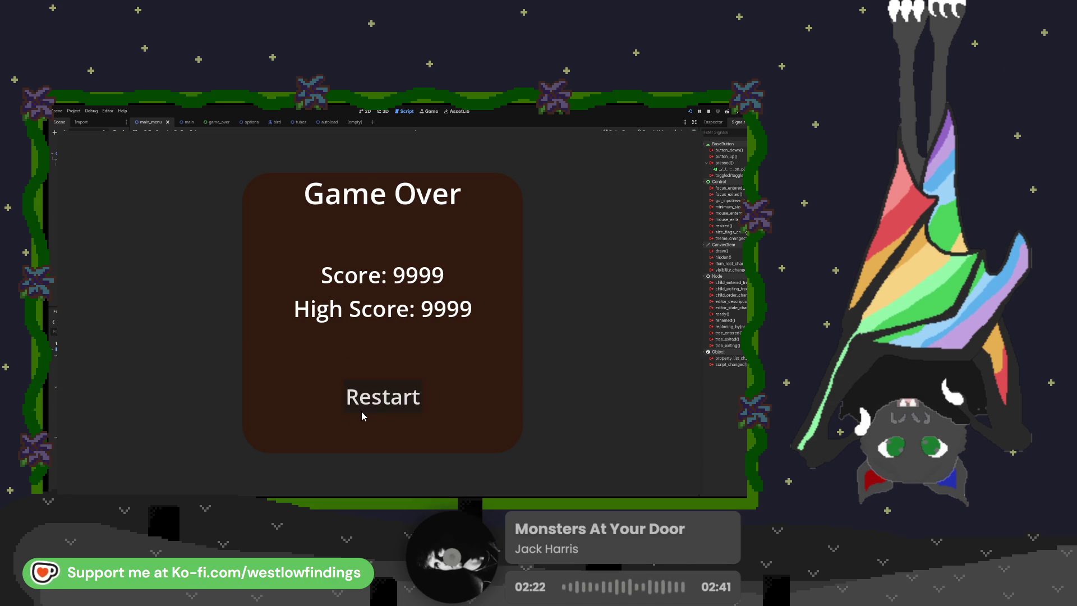
left_click(353, 395)
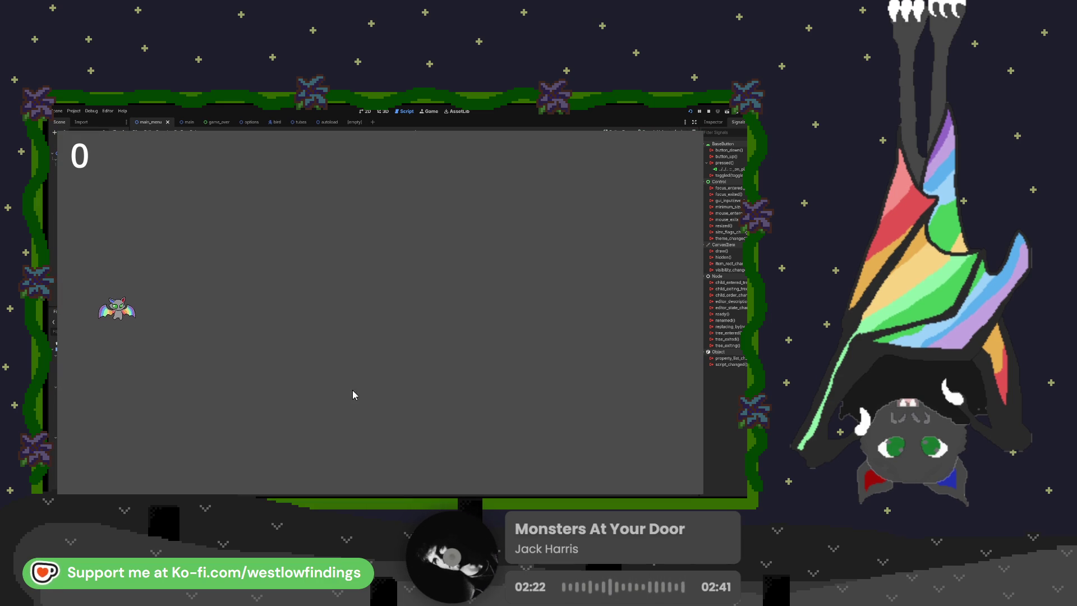
- Play a long second round through the pipes until crashing, then Restart again
left_click(325, 349)
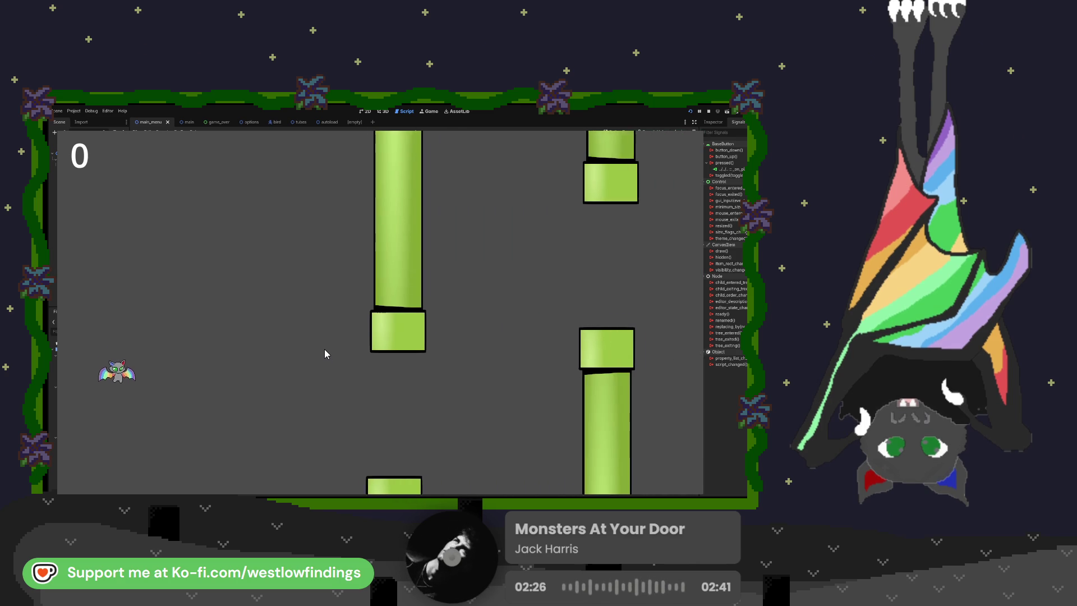
left_click(324, 348)
left_click(324, 348)
left_click(324, 353)
left_click(324, 354)
left_click(324, 354)
left_click(325, 350)
left_click(325, 350)
left_click(325, 350)
left_click(325, 350)
left_click(325, 350)
left_click(325, 350)
left_click(324, 350)
left_click(325, 350)
left_click(324, 350)
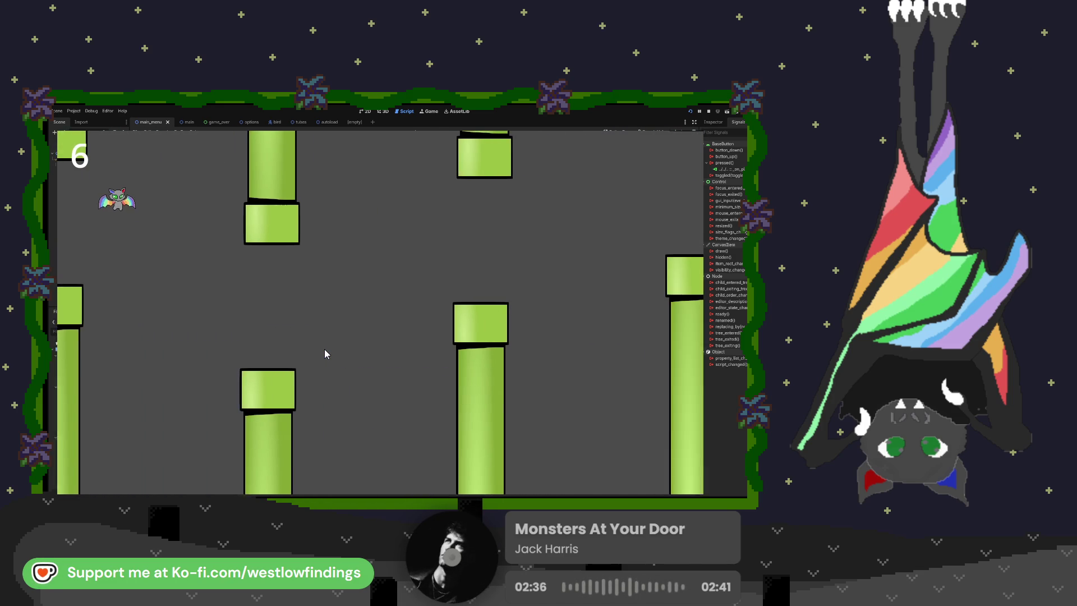
left_click(325, 350)
left_click(325, 350)
left_click(325, 350)
left_click(324, 350)
left_click(324, 350)
left_click(325, 350)
left_click(325, 350)
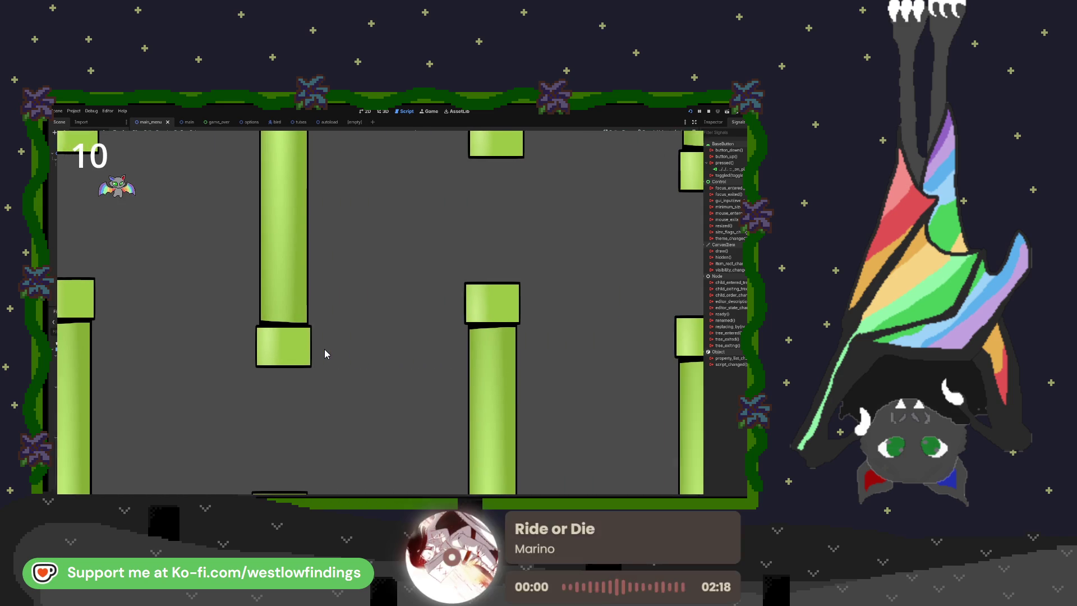
left_click(325, 349)
left_click(324, 349)
left_click(324, 349)
left_click(325, 349)
left_click(325, 349)
left_click(325, 349)
left_click(324, 349)
left_click(324, 349)
left_click(324, 354)
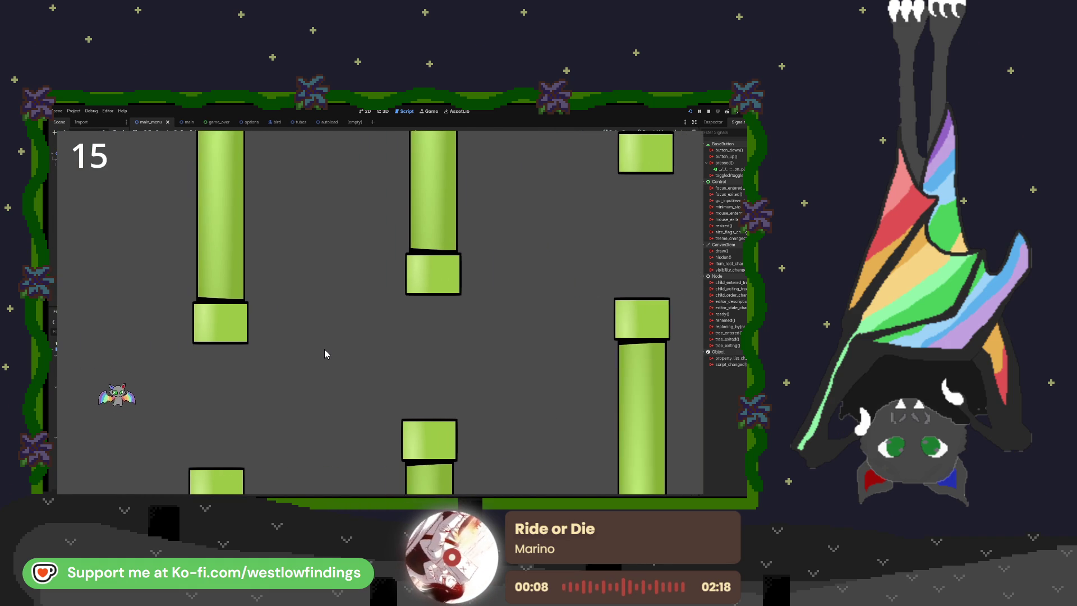
left_click(325, 354)
left_click(324, 353)
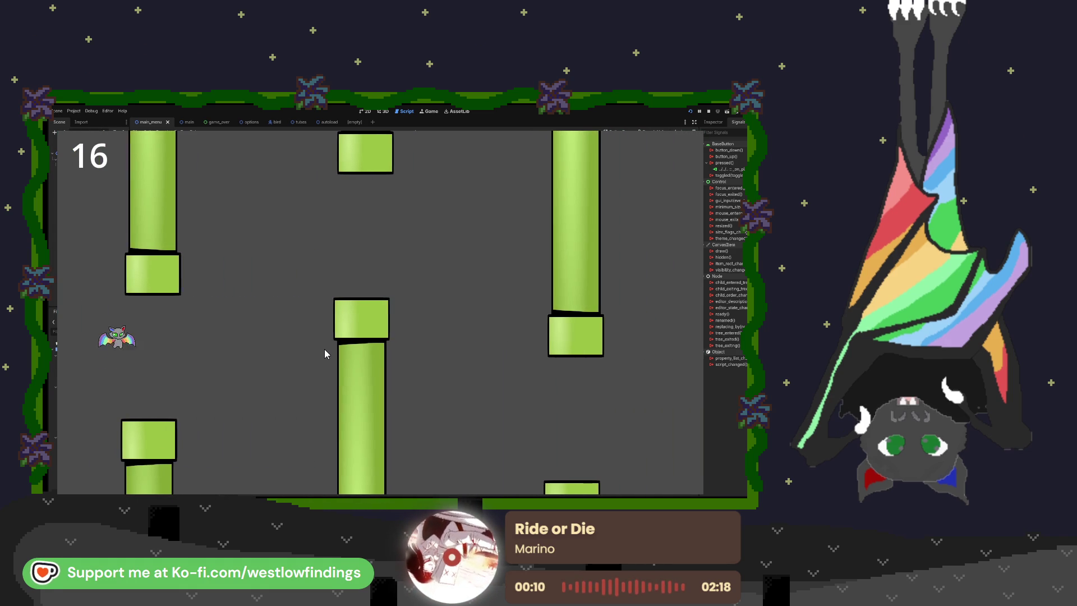
left_click(325, 354)
left_click(324, 354)
left_click(324, 353)
left_click(325, 354)
left_click(325, 350)
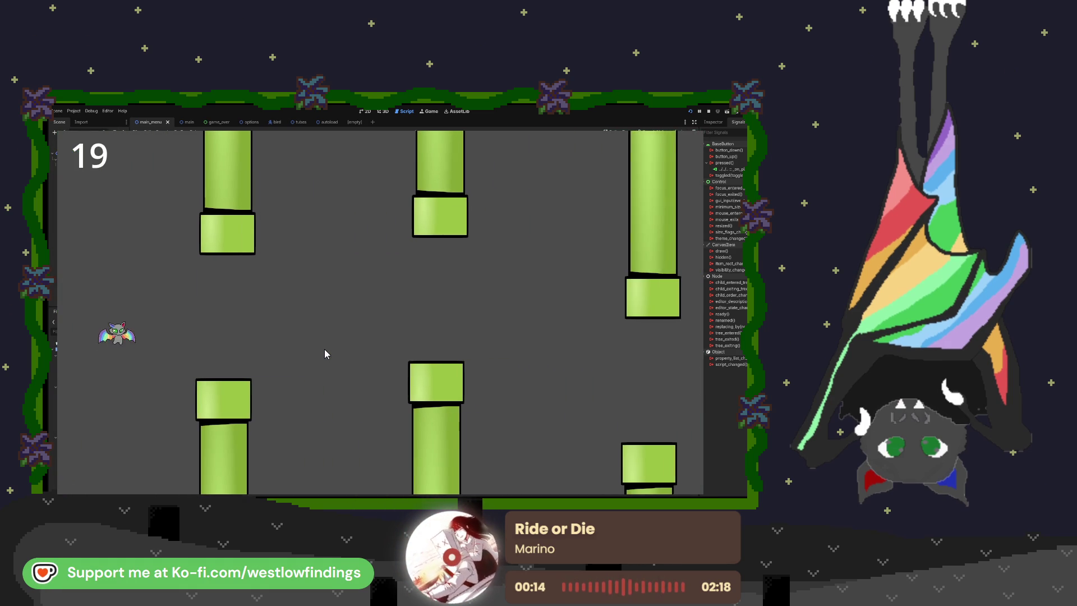
left_click(325, 350)
left_click(325, 350)
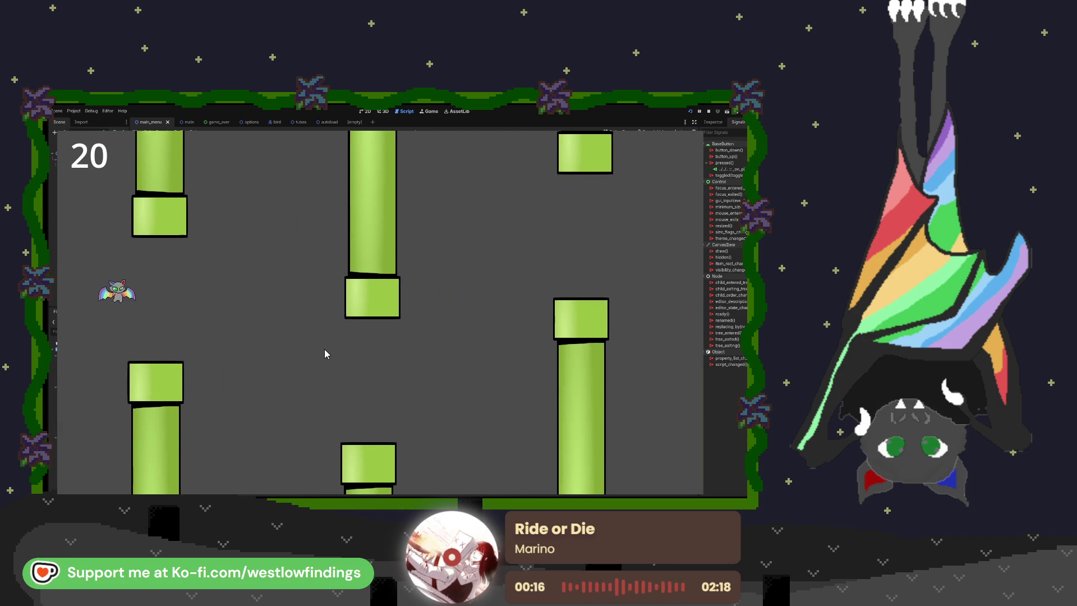
left_click(324, 350)
left_click(325, 350)
left_click(324, 350)
left_click(324, 350)
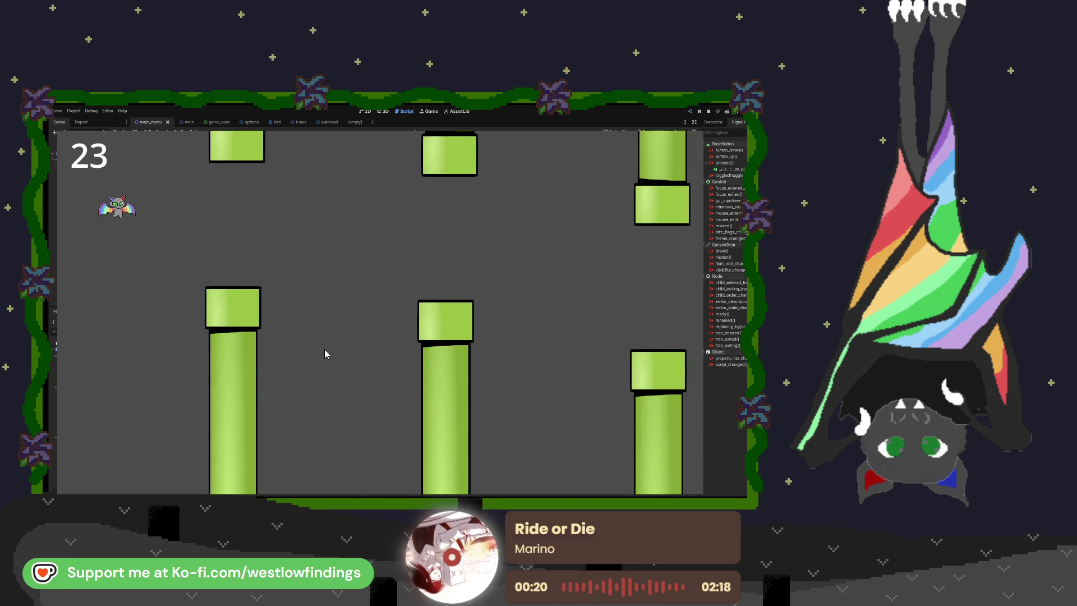
left_click(325, 349)
left_click(325, 350)
left_click(325, 349)
left_click(325, 349)
left_click(324, 349)
left_click(324, 349)
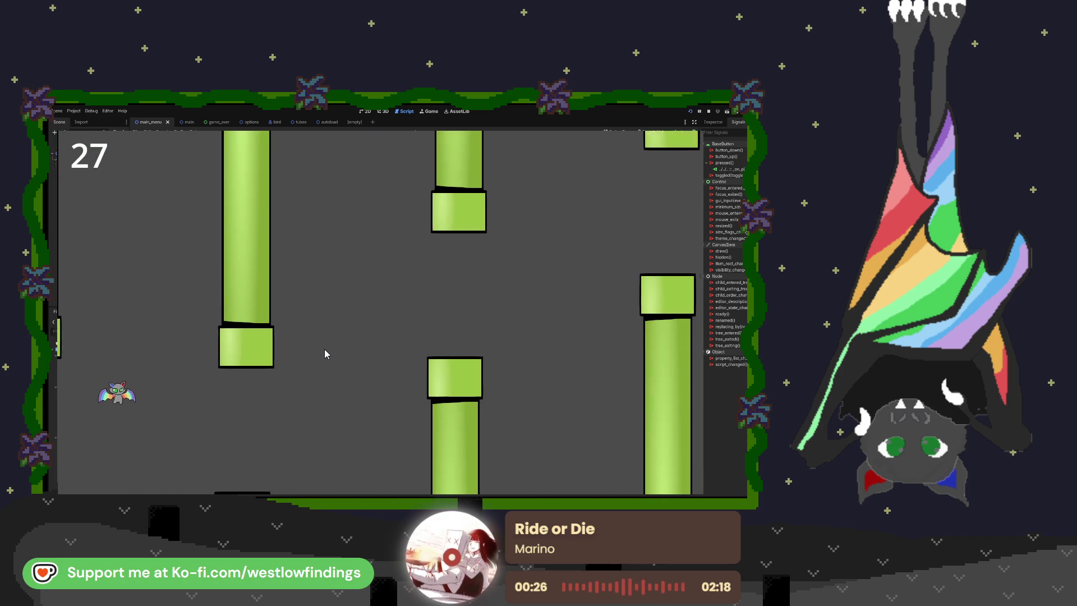
left_click(324, 349)
left_click(325, 349)
left_click(324, 349)
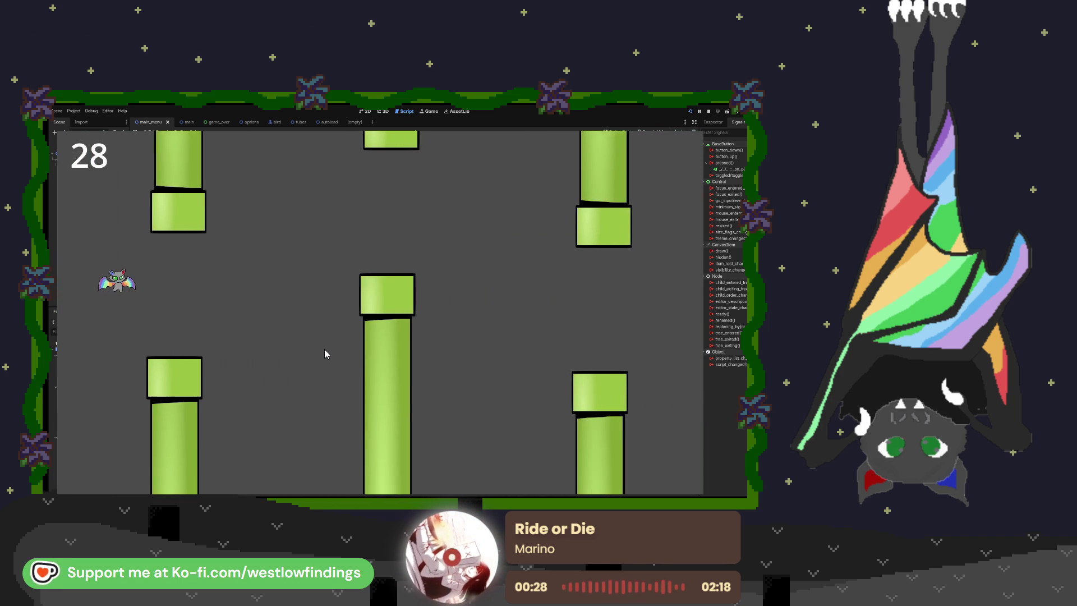
left_click(325, 349)
left_click(324, 349)
left_click(324, 348)
left_click(325, 349)
left_click(324, 349)
left_click(324, 349)
left_click(324, 349)
left_click(324, 349)
left_click(324, 349)
left_click(324, 349)
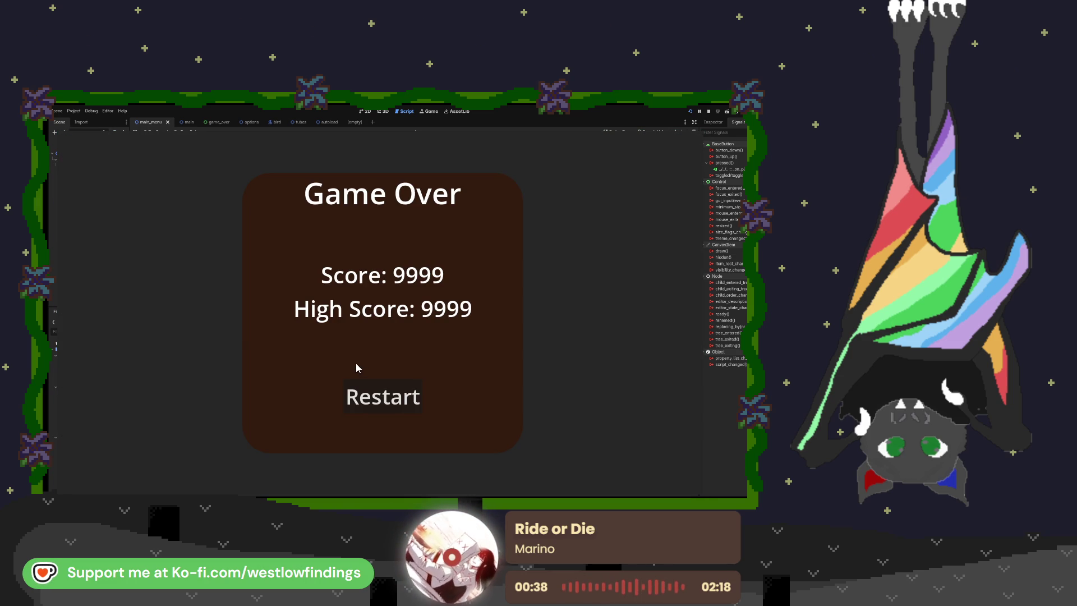
left_click(370, 396)
- Flap through a third round until Game Over shows Score 9999 and High Score 9999
left_click(332, 362)
left_click(329, 354)
left_click(330, 356)
left_click(329, 352)
left_click(329, 352)
left_click(328, 352)
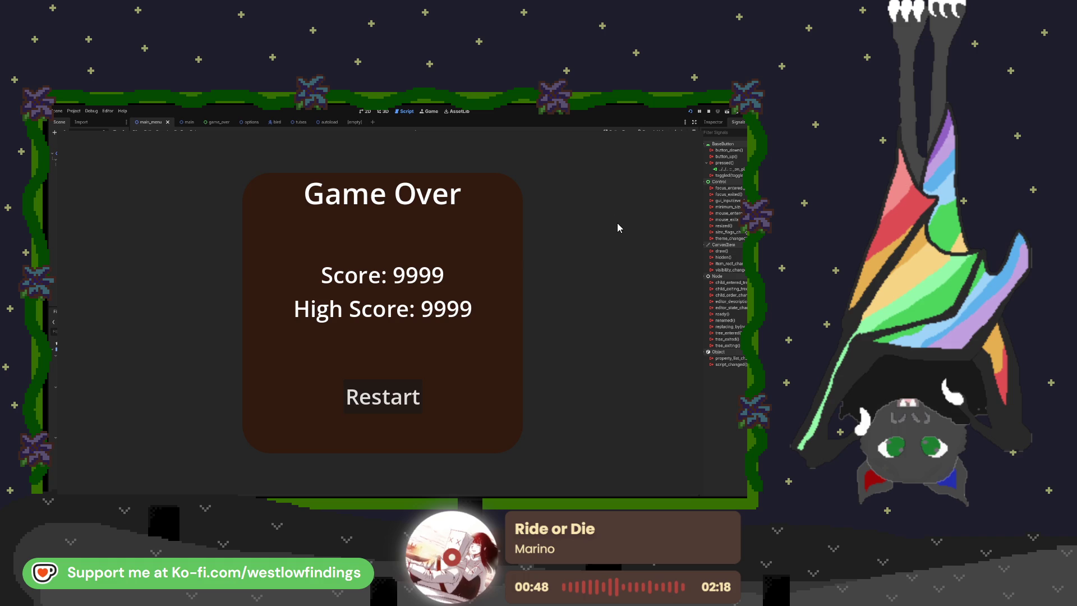
- Stop the game with F8, add a line after the restart function, and open the game_over scene
key("F8")
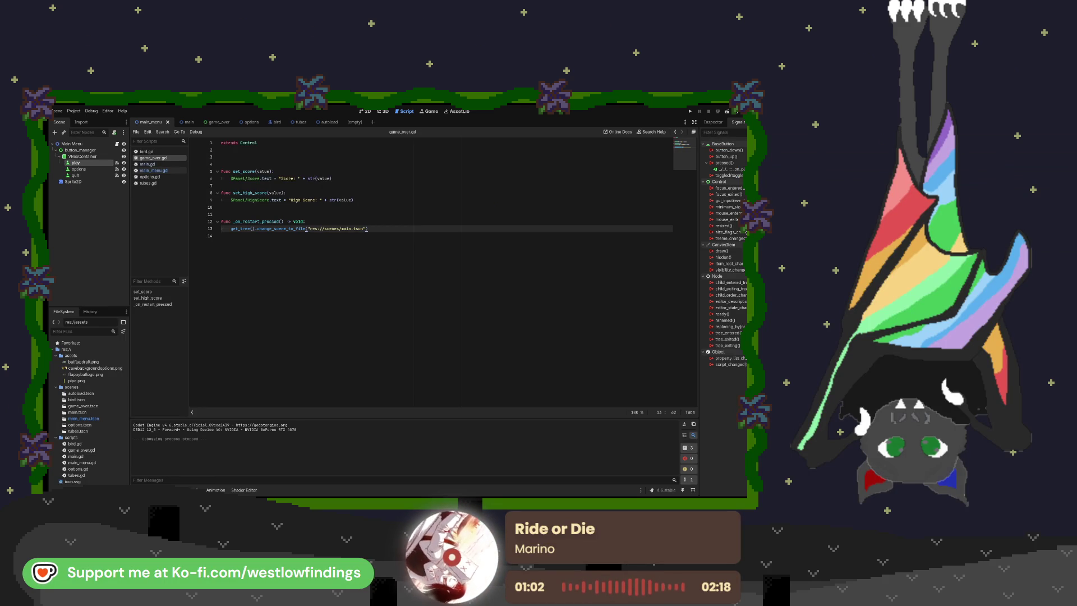
key("Down")
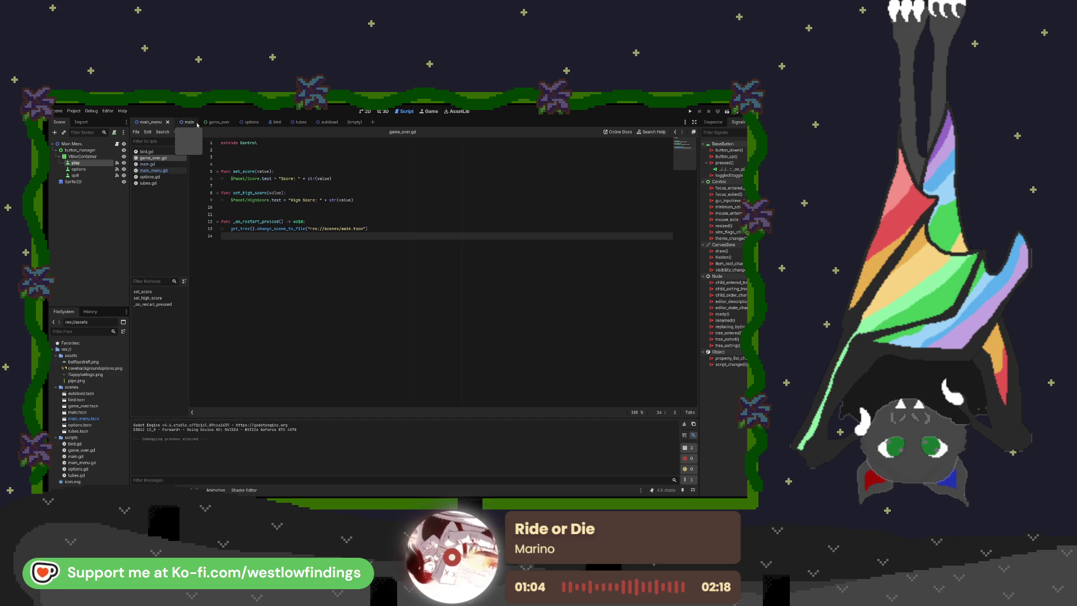
left_click(219, 122)
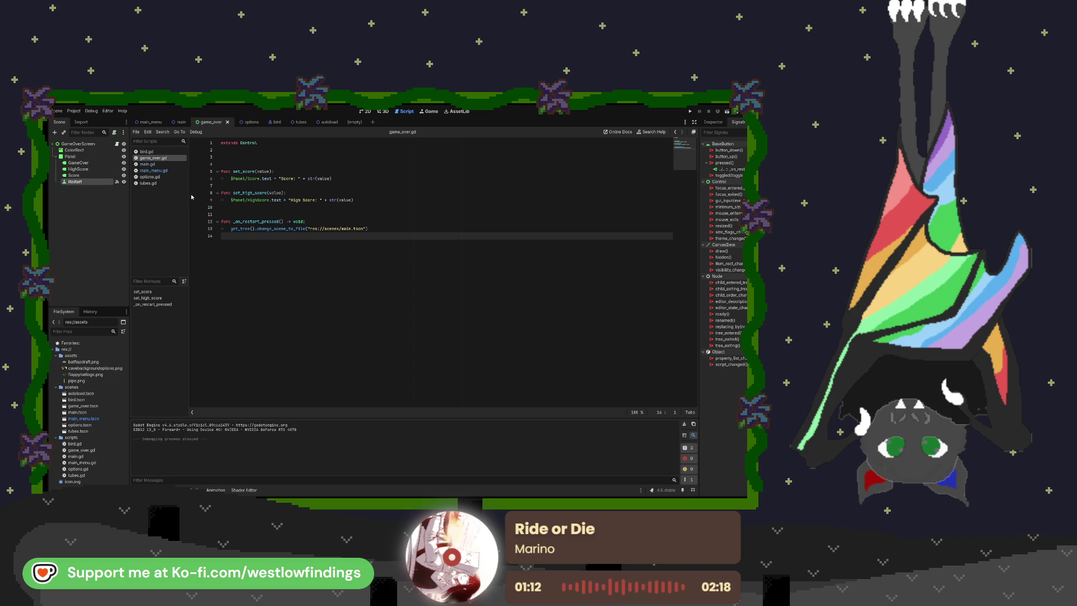
- Add a Button under Panel beside Restart, set its text to 'Menu', and return to the 2D view
key("ctrl+a")
key("Return")
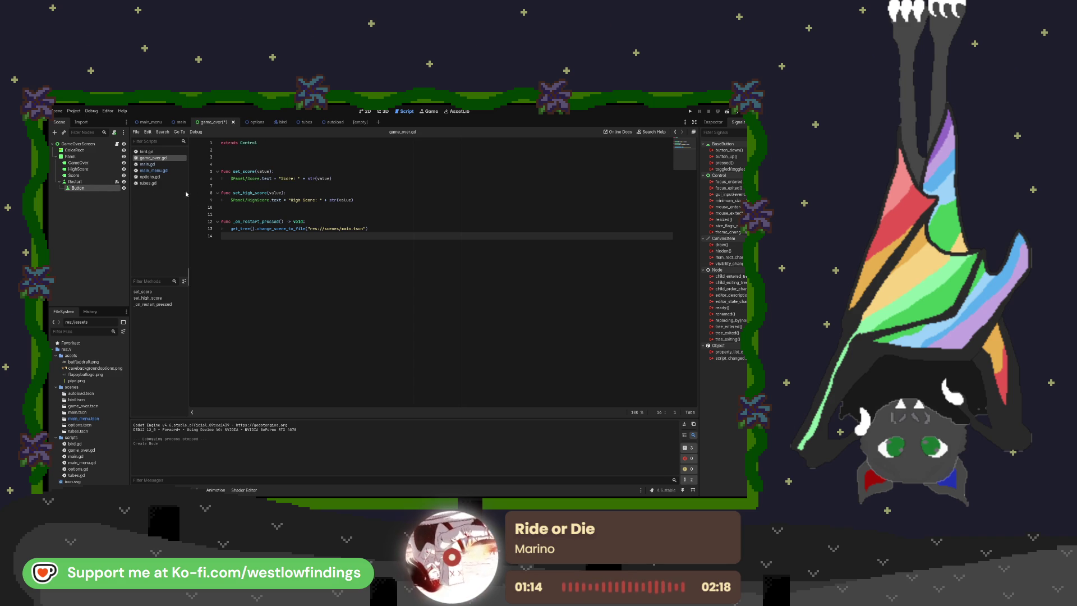
left_click_drag(97, 189, 73, 156)
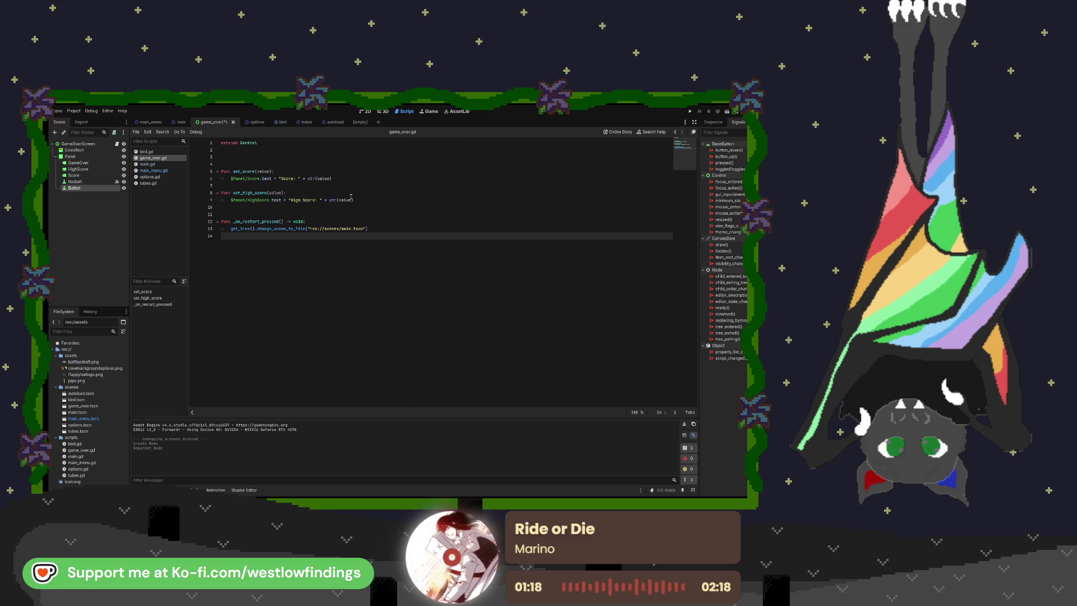
left_click(714, 123)
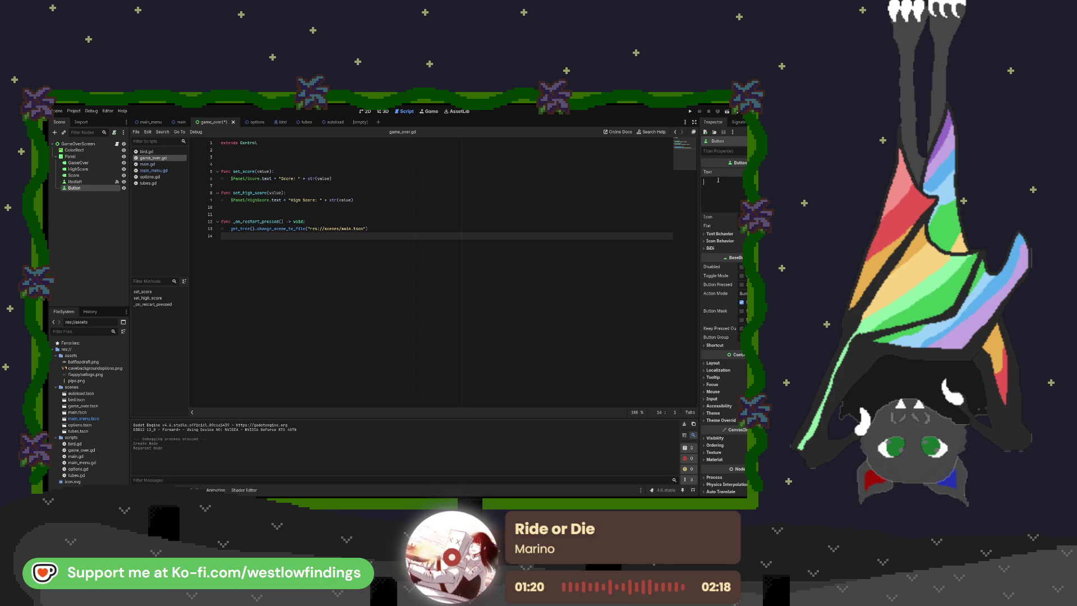
type("Menu")
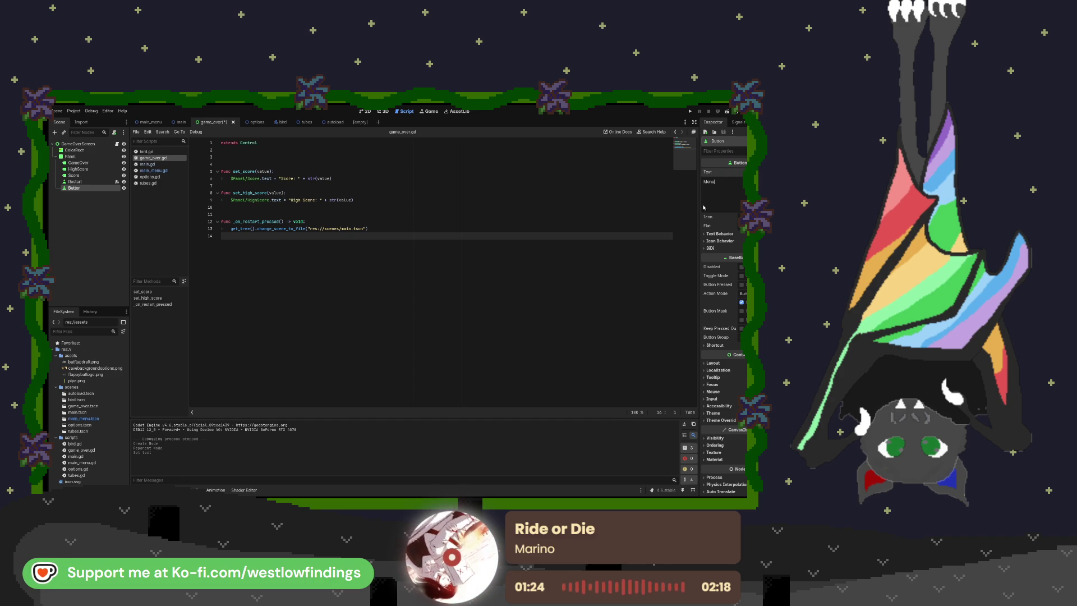
left_click(366, 111)
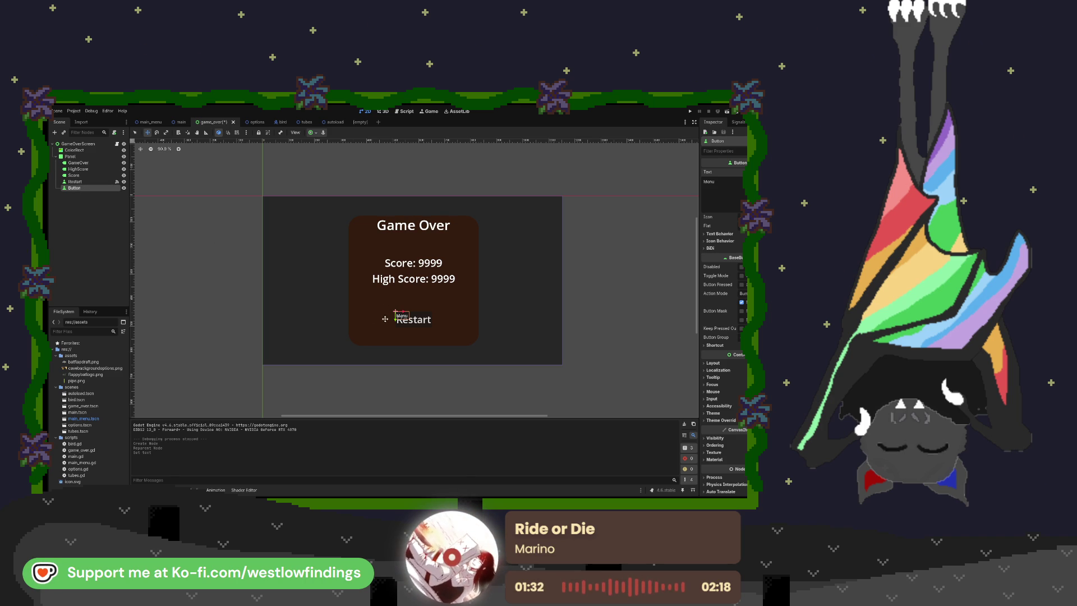
- Move the Menu button to sit just below the Restart button
left_click_drag(396, 318, 396, 335)
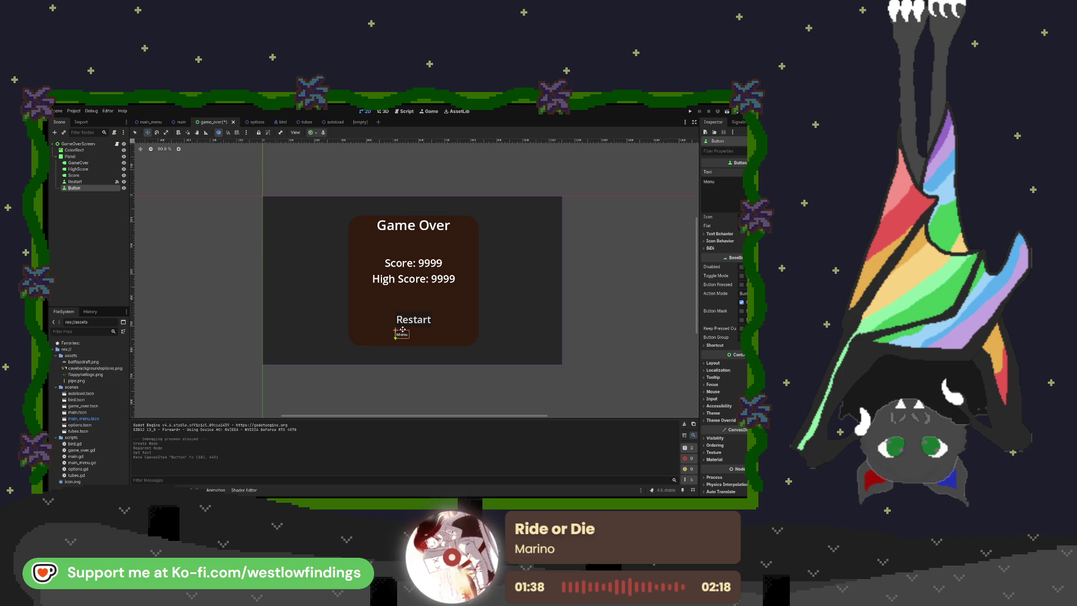
left_click_drag(402, 330, 414, 331)
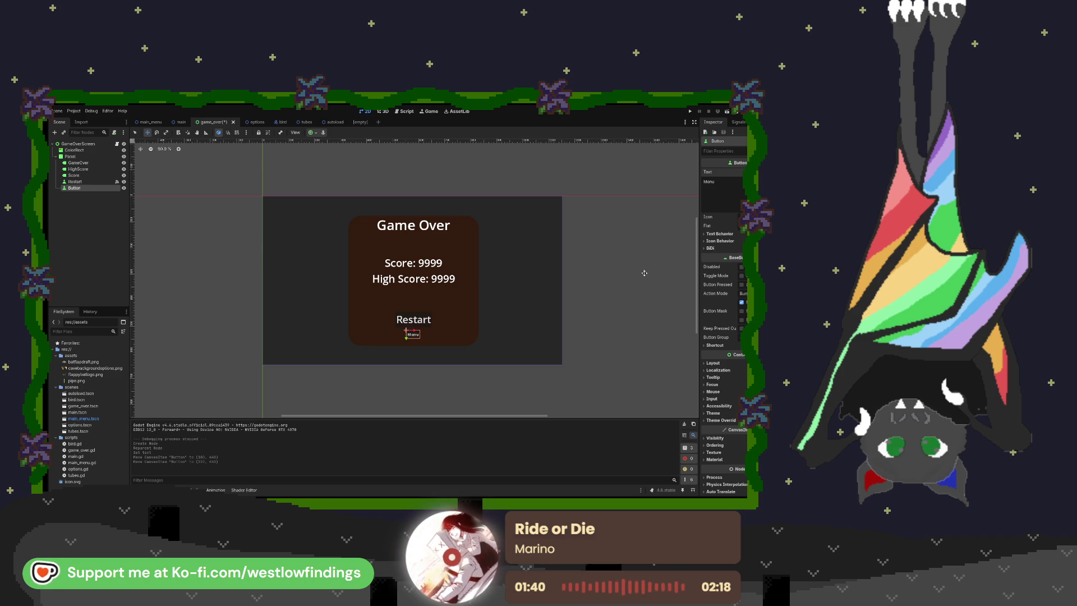
scroll(713, 381, "down", 1)
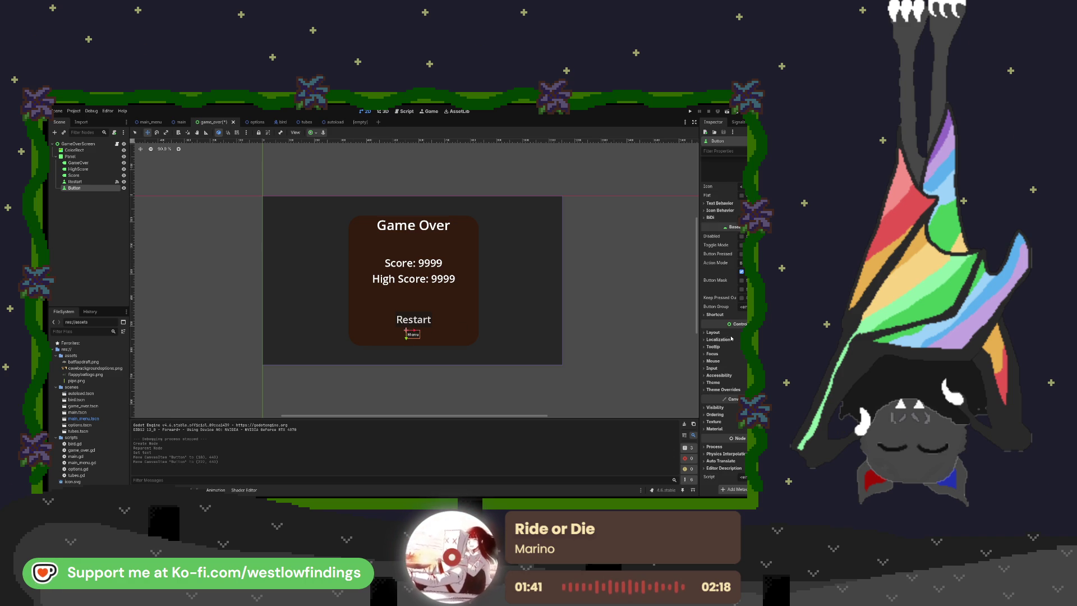
- Enable the Menu button's Theme Overrides Font Size for larger text
left_click(708, 383)
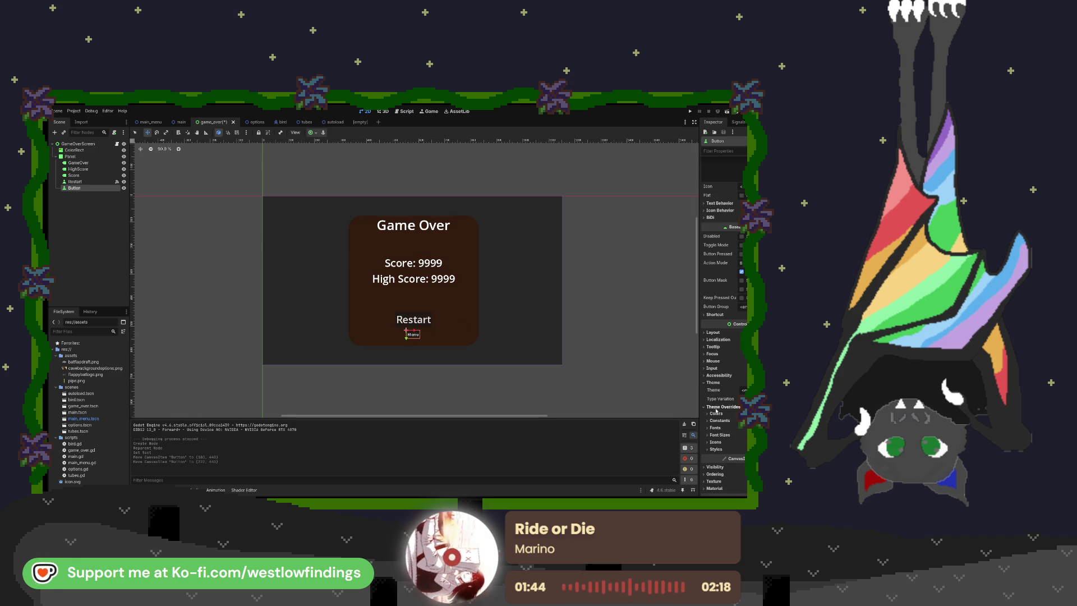
left_click(723, 406)
scroll(721, 393, "down", 2)
left_click(720, 375)
left_click(714, 382)
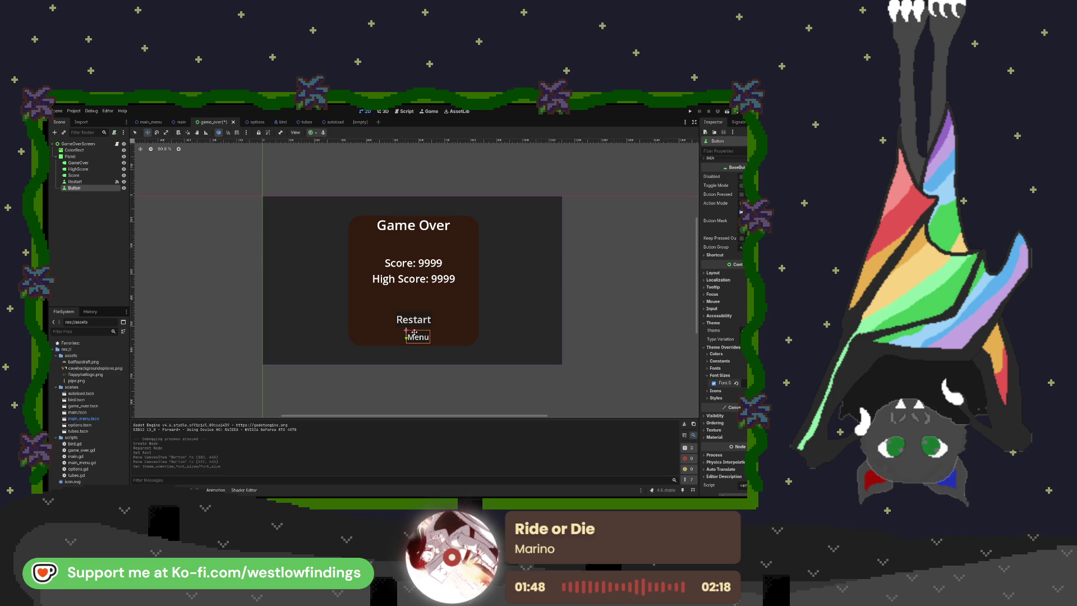
- Center the Menu button under Restart, then select the background colour rectangle
left_click_drag(406, 330, 407, 330)
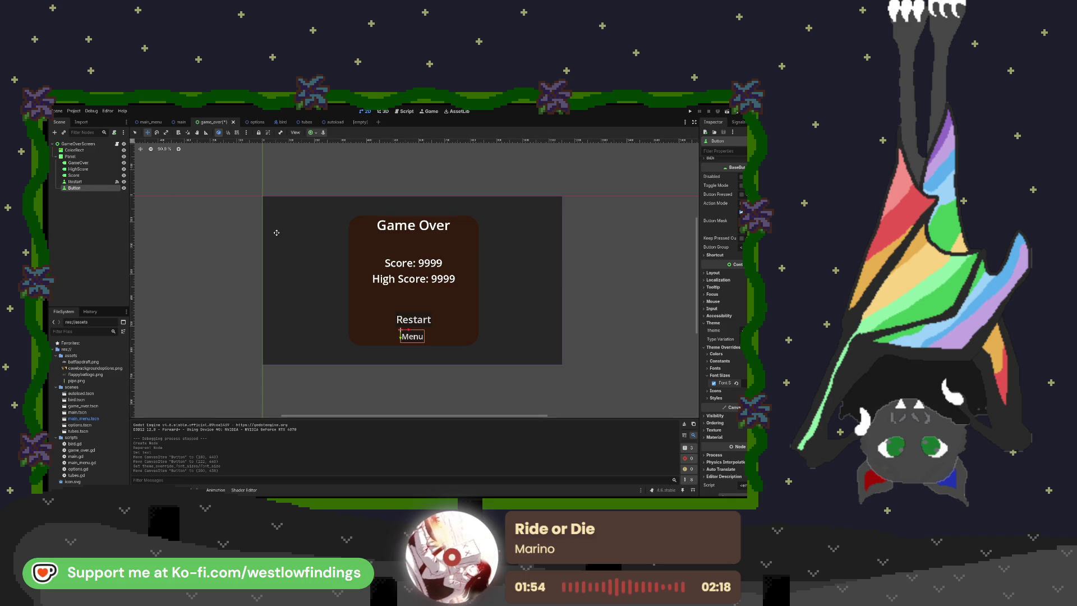
key("q")
left_click(218, 214)
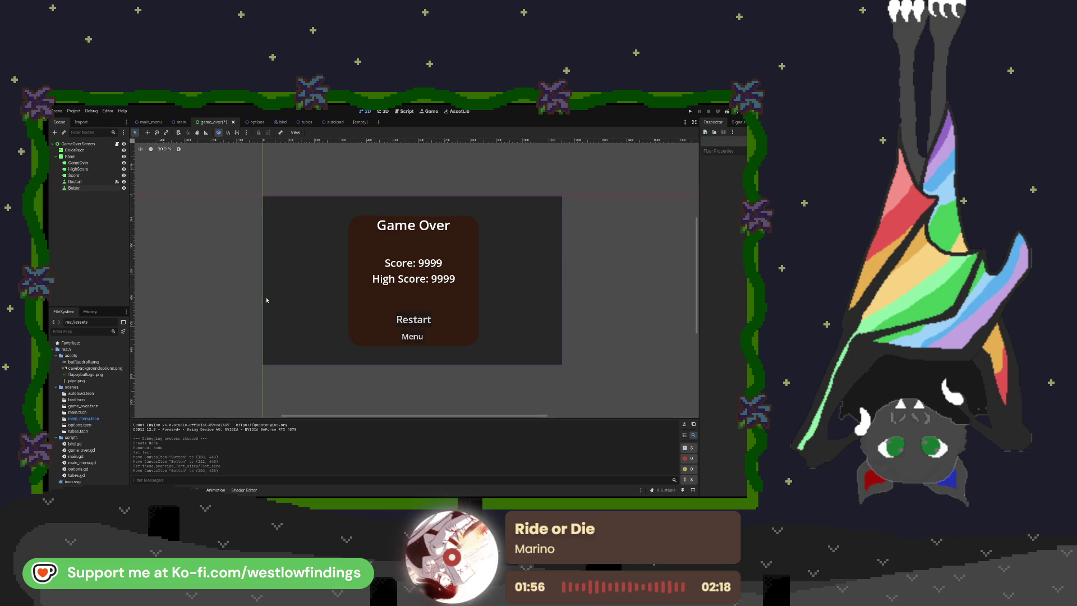
left_click(288, 288)
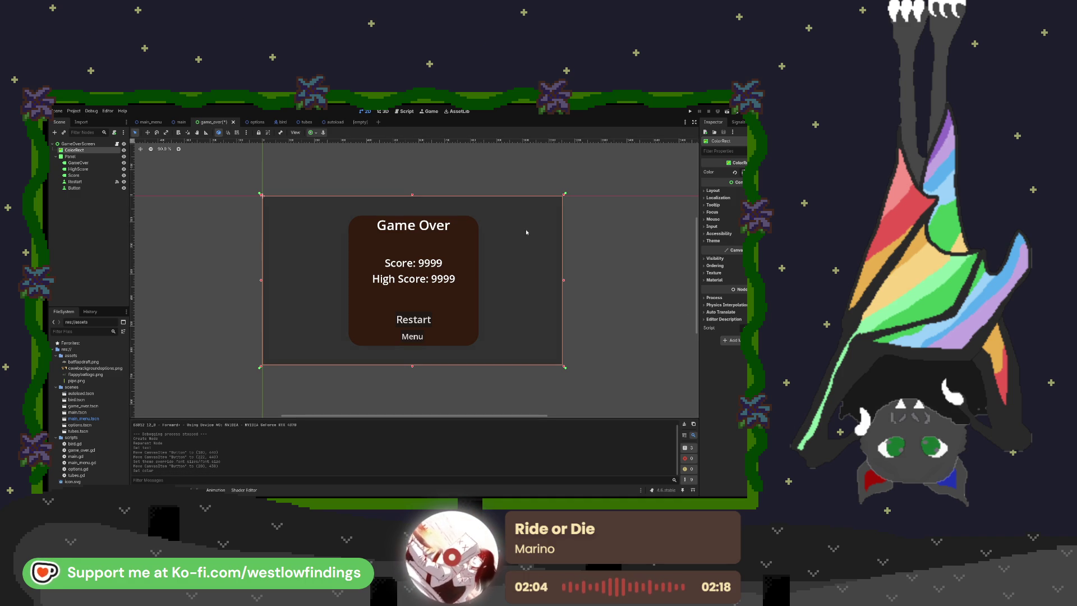
- Save the Game Over scene and rename the new button node to 'menu'
key("ctrl+s")
left_click(93, 189)
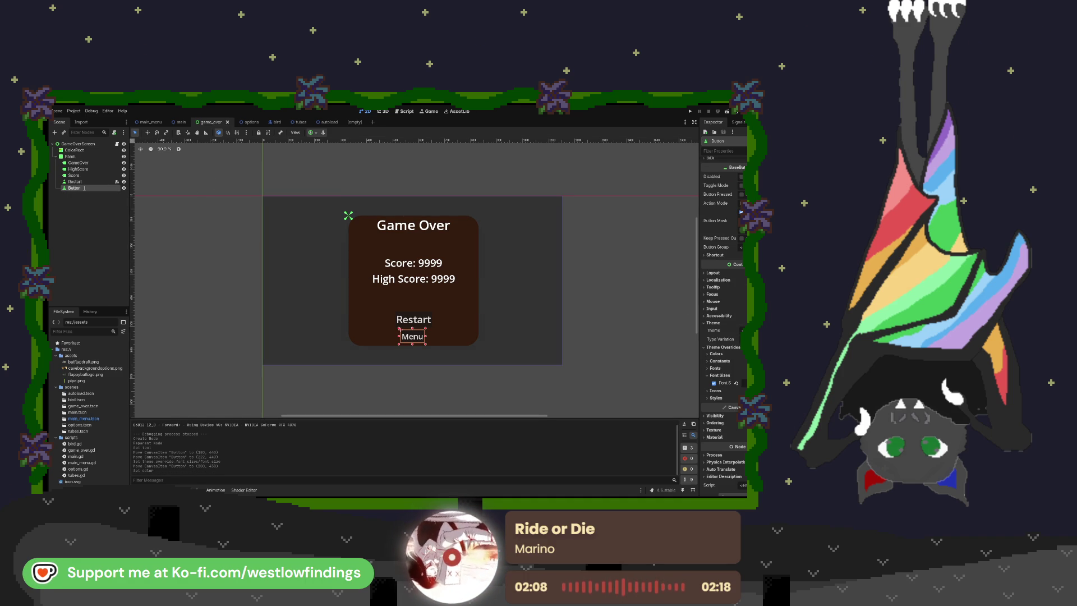
type("menu")
key("Return")
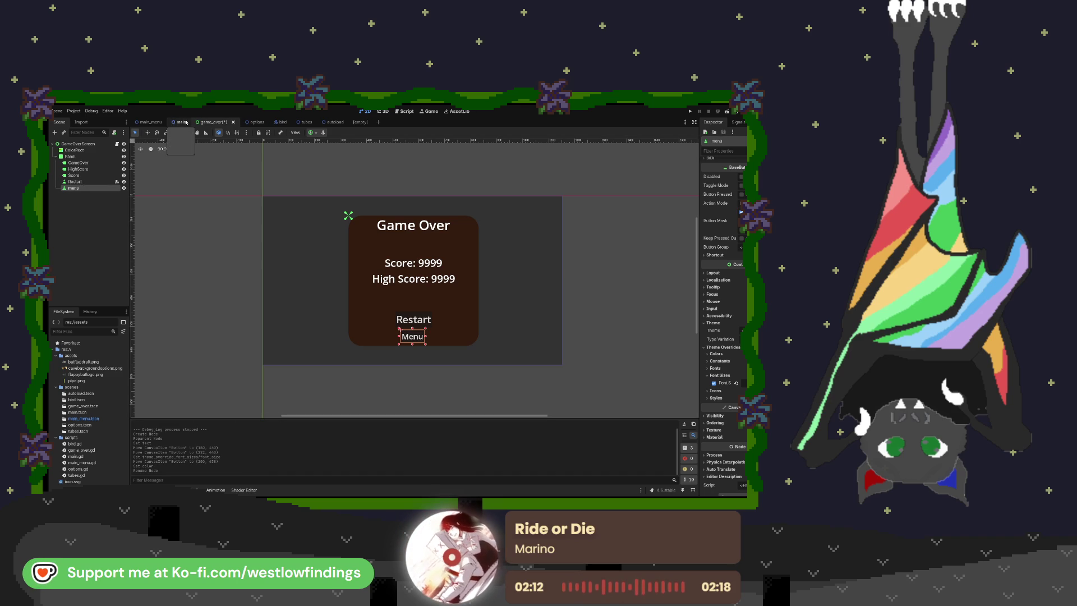
- Connect the menu button's pressed() signal to game_over.gd
left_click(401, 112)
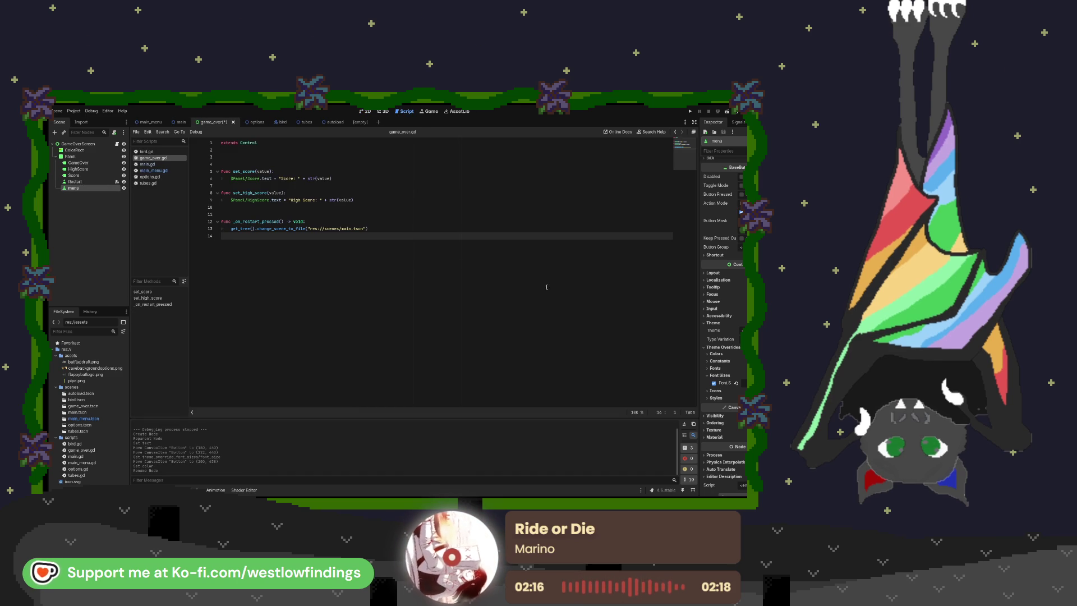
left_click(735, 122)
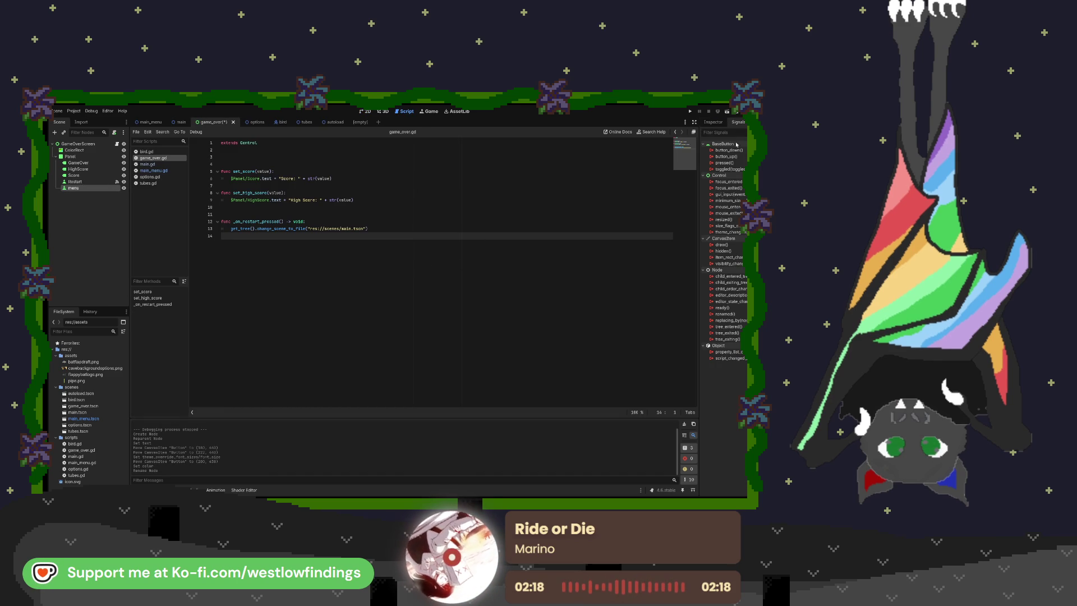
mouse_move(421, 281)
left_mouse_down()
mouse_move(395, 361)
mouse_move(324, 259)
left_mouse_up()
- Make the handler call get_tree().change_scene_to_file("res://scenes/main_menu.tscn") and save the script
key("shift+End")
type("g")
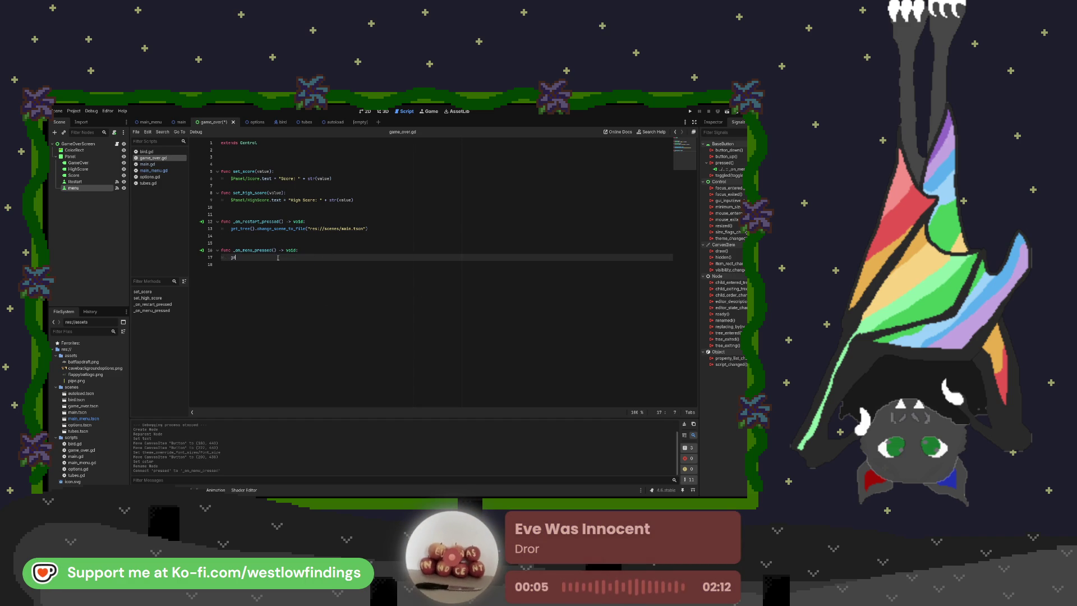
type("et_tree(")
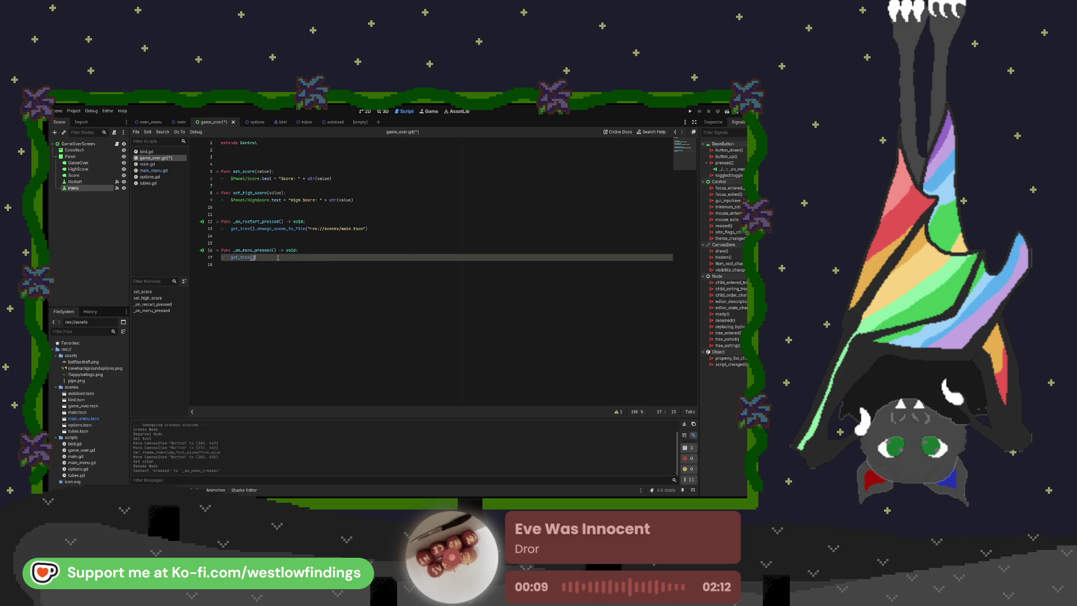
key("Return")
type(".change_sc")
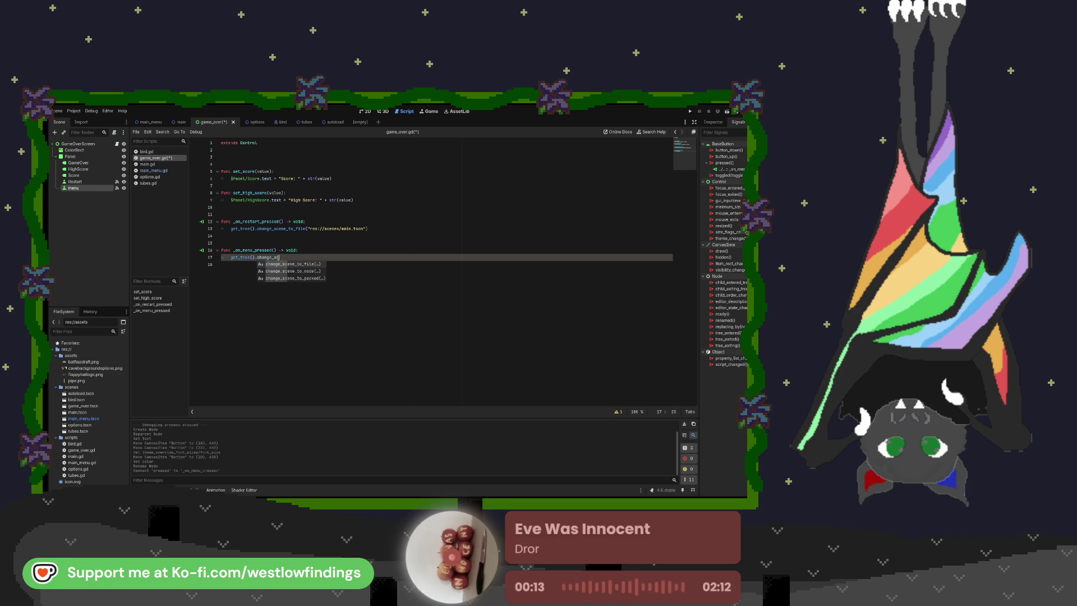
type("ene_to_")
key("Return")
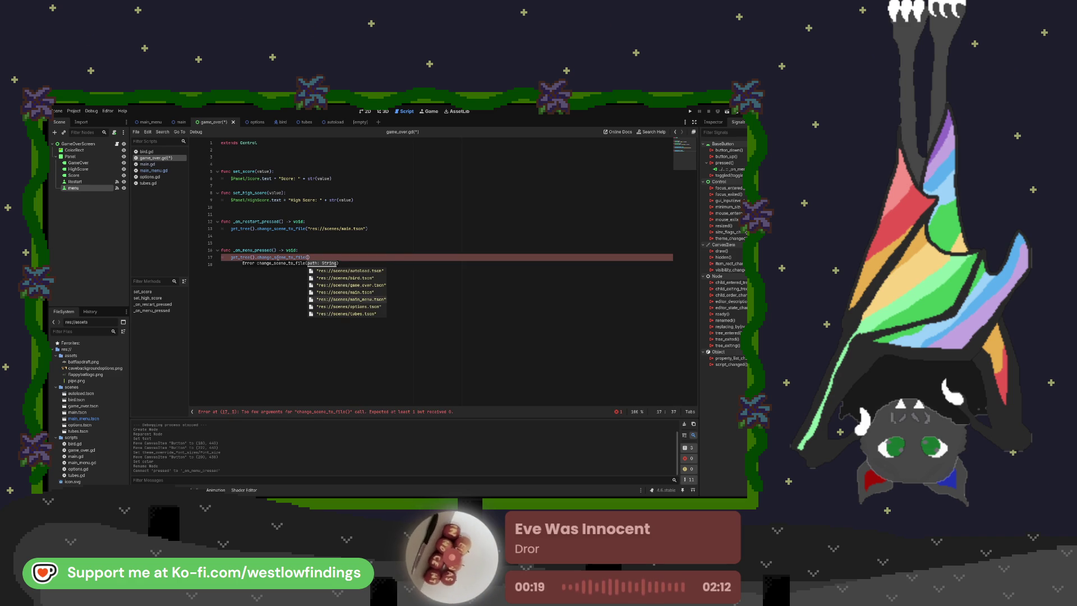
left_click(351, 299)
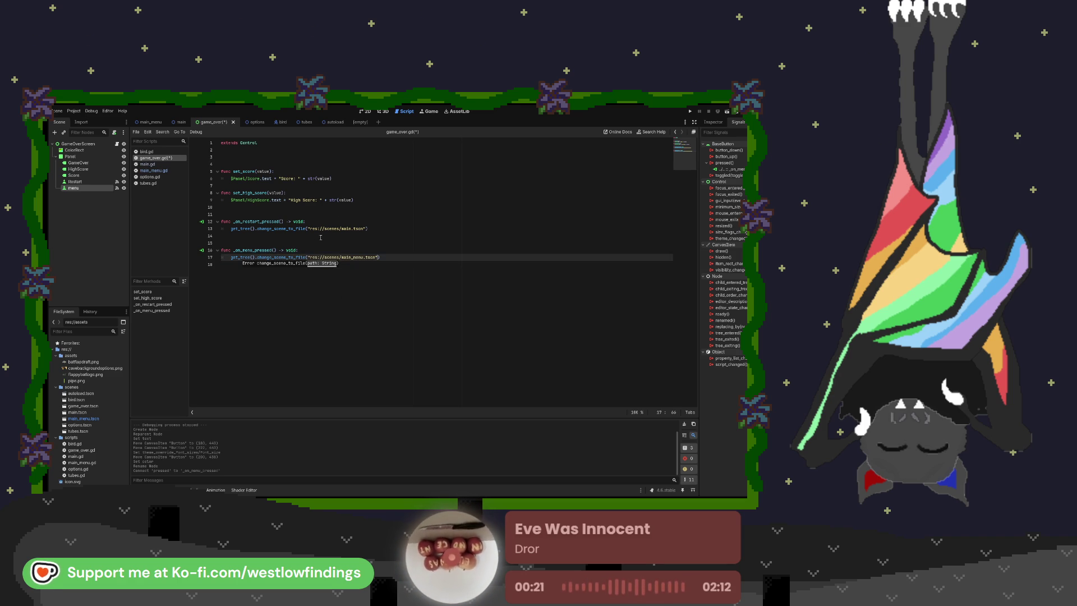
left_click(317, 239)
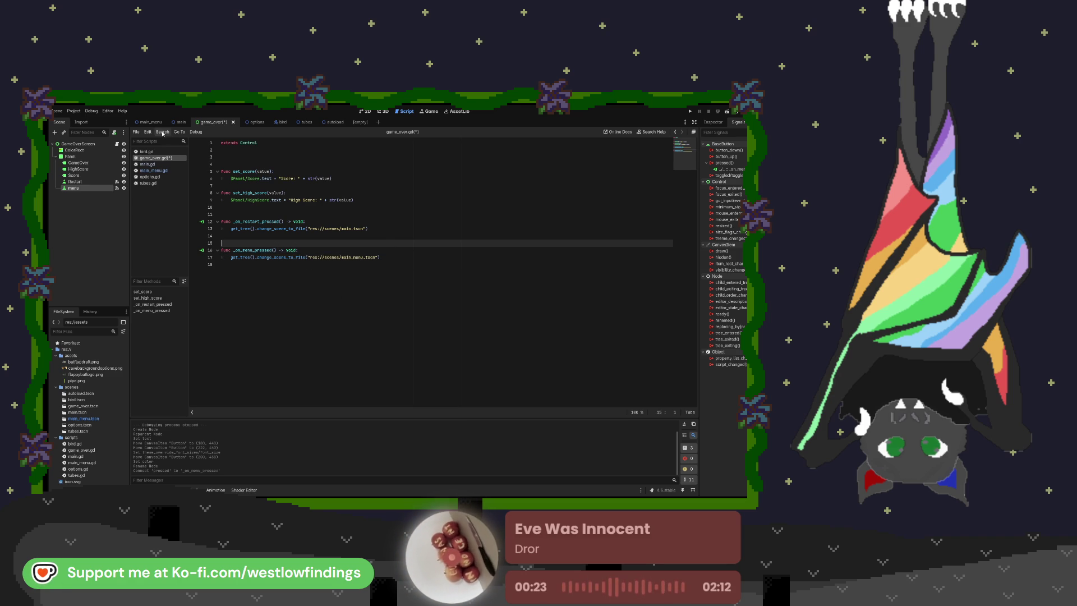
key("ctrl+s")
- Run the game to try the Menu button, then clear the debugger's error list
left_click(690, 111)
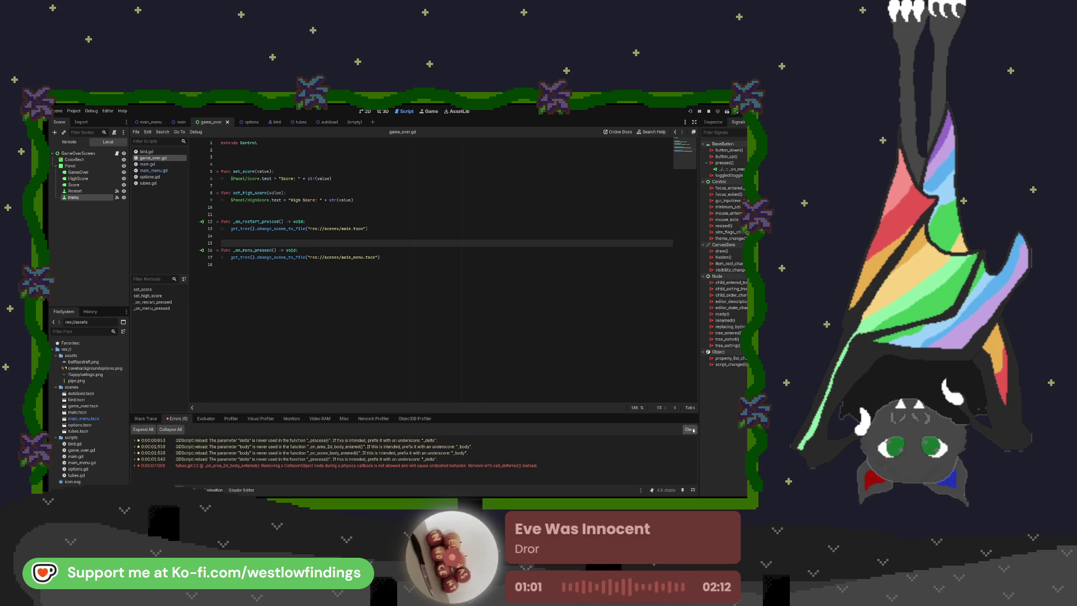
left_click(690, 429)
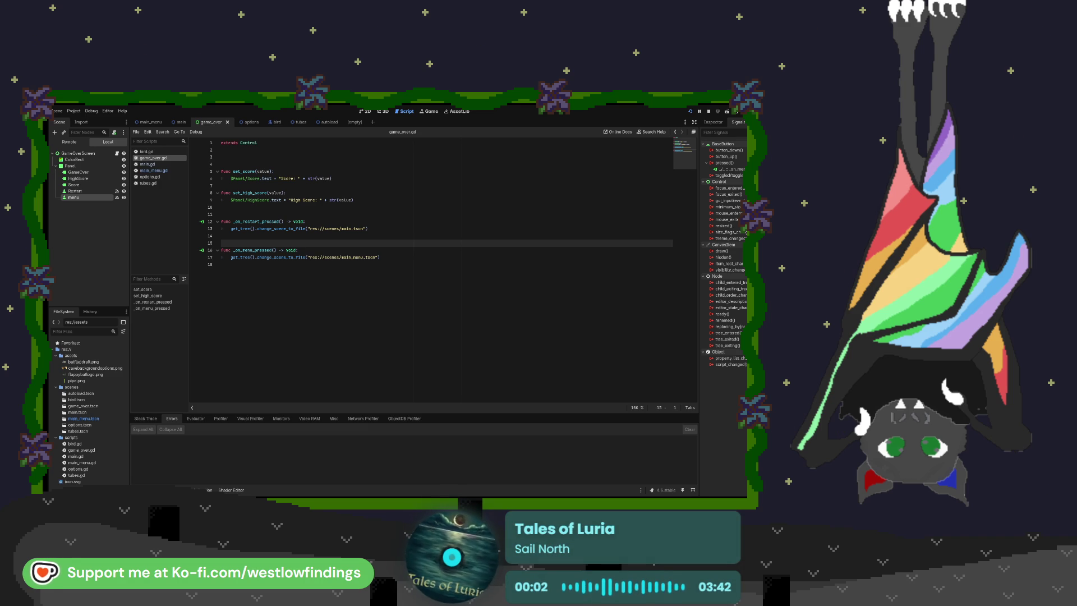
key("alt+Tab")
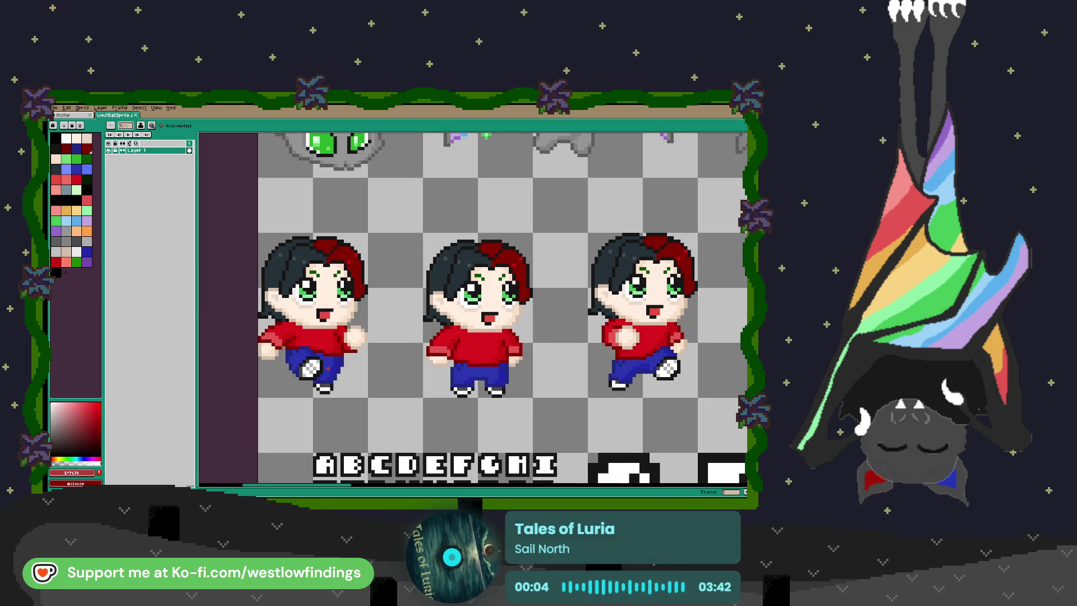
- Pan and zoom the Aseprite canvas to view the rainbow-winged bat frames
scroll(362, 368, "right", 1)
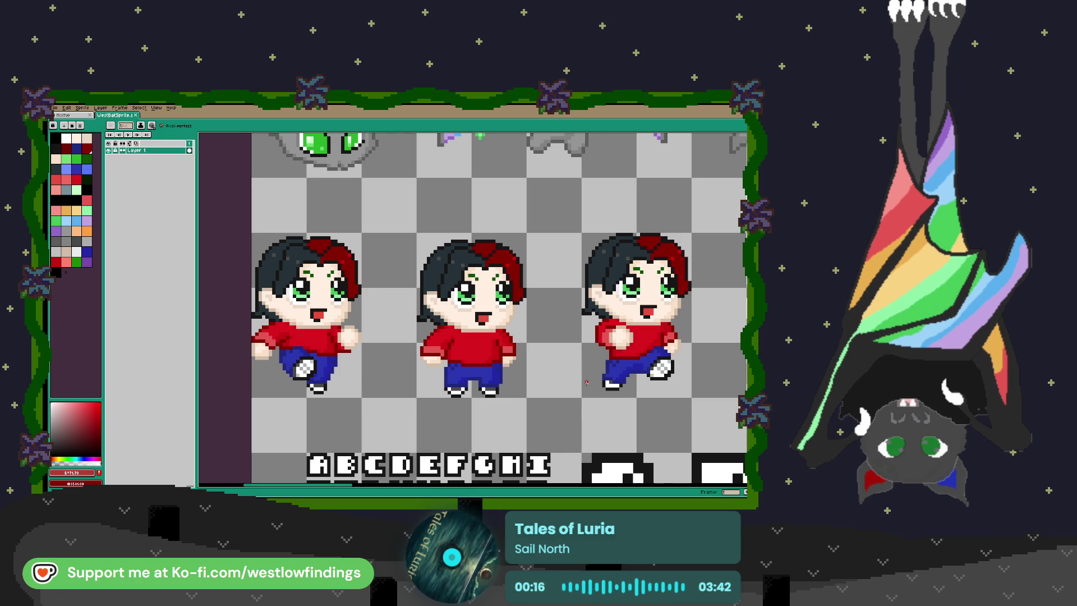
scroll(586, 383, "up", 5)
mouse_move(535, 413)
left_mouse_down()
mouse_move(615, 417)
mouse_move(474, 402)
mouse_move(617, 318)
mouse_move(547, 352)
left_mouse_up()
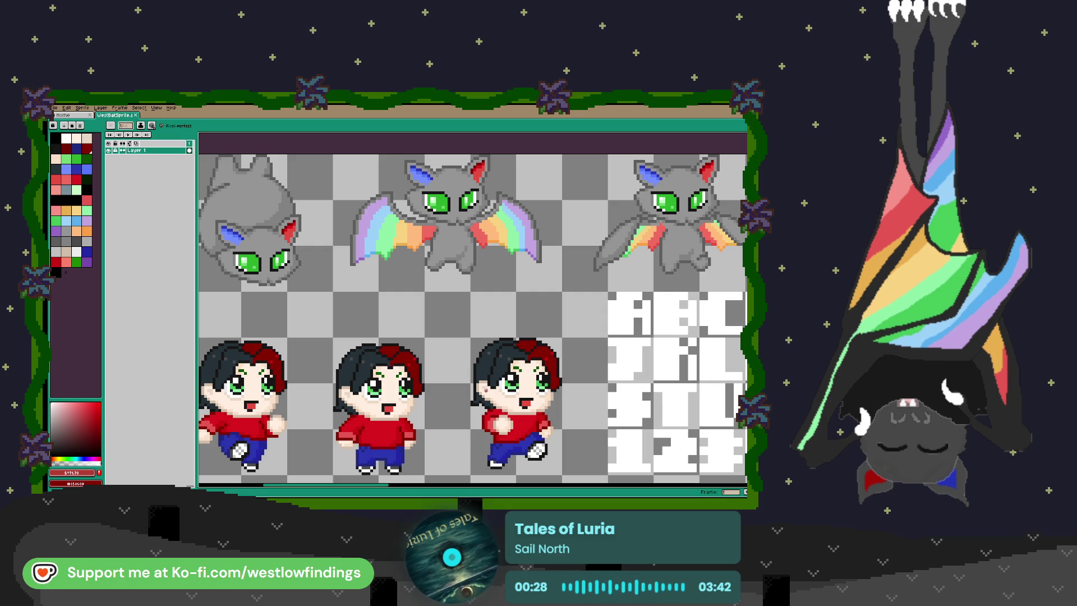
left_click_drag(496, 398, 507, 398)
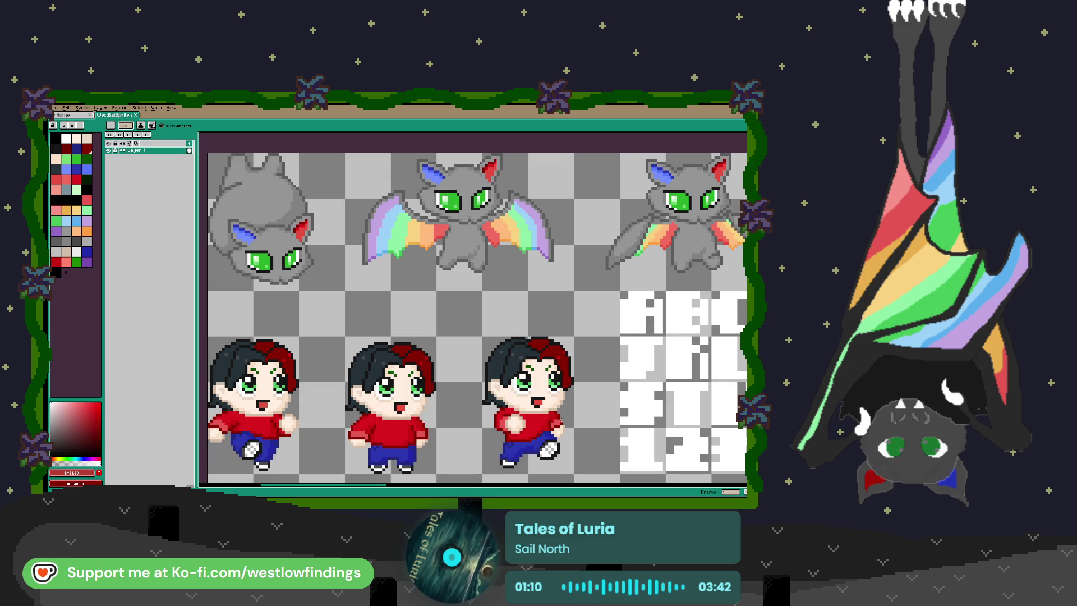
scroll(563, 423, "down", 1)
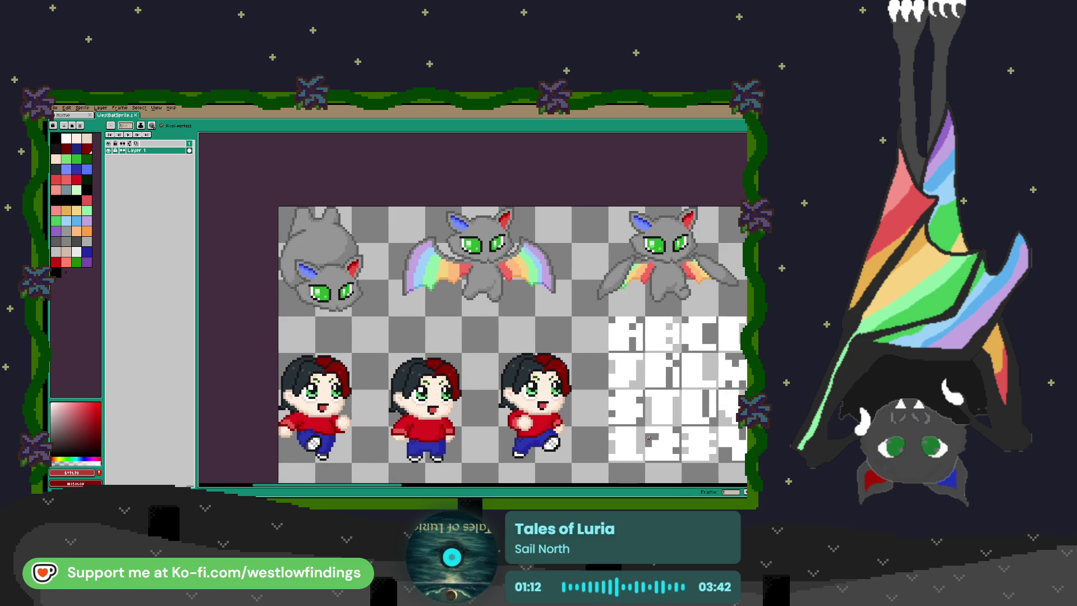
left_click_drag(653, 438, 636, 431)
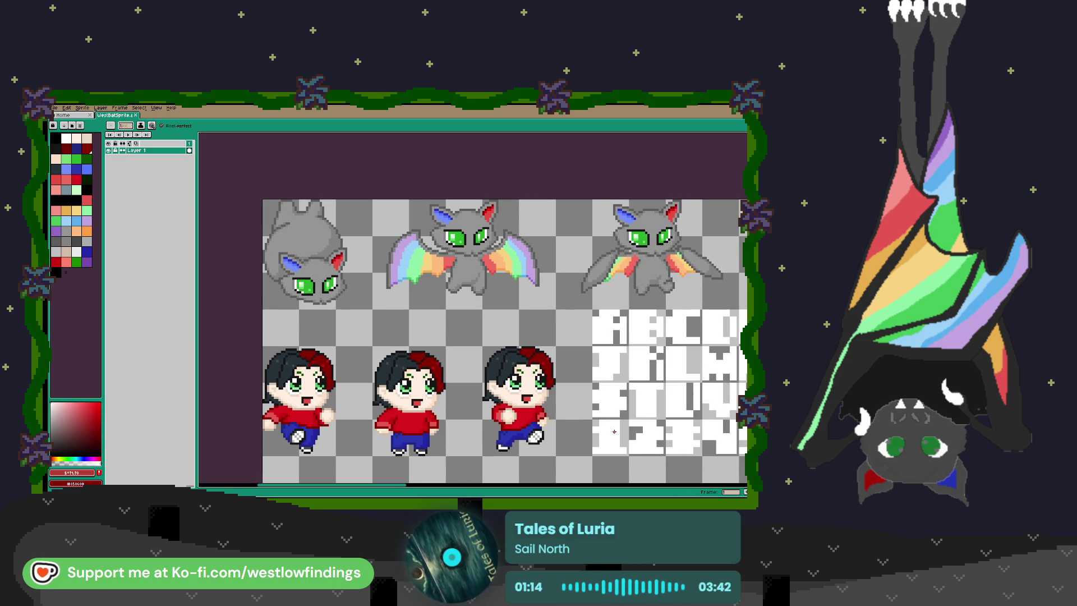